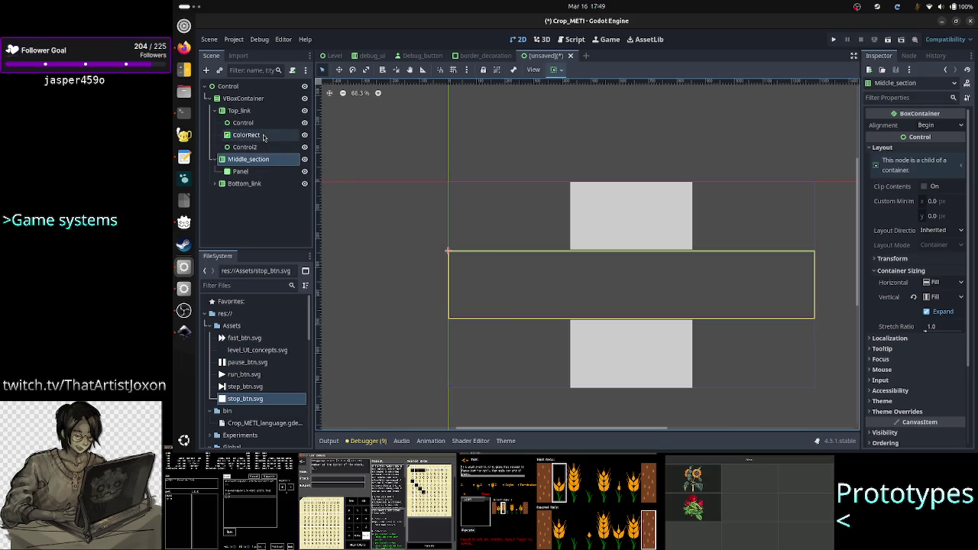
# Copy the ColorRect node from Top_link
pyautogui.click(260, 158)
pyautogui.click(252, 136)
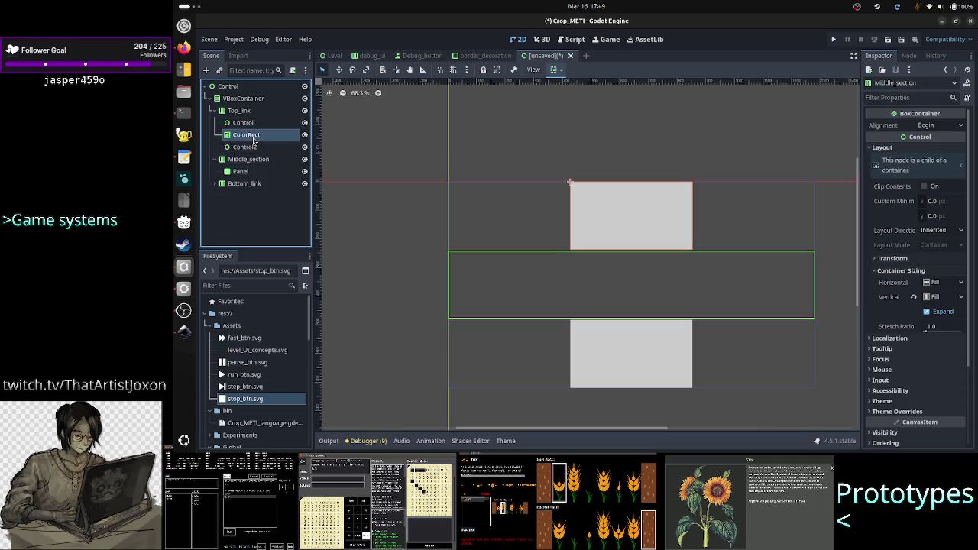
pyautogui.rightClick(255, 139)
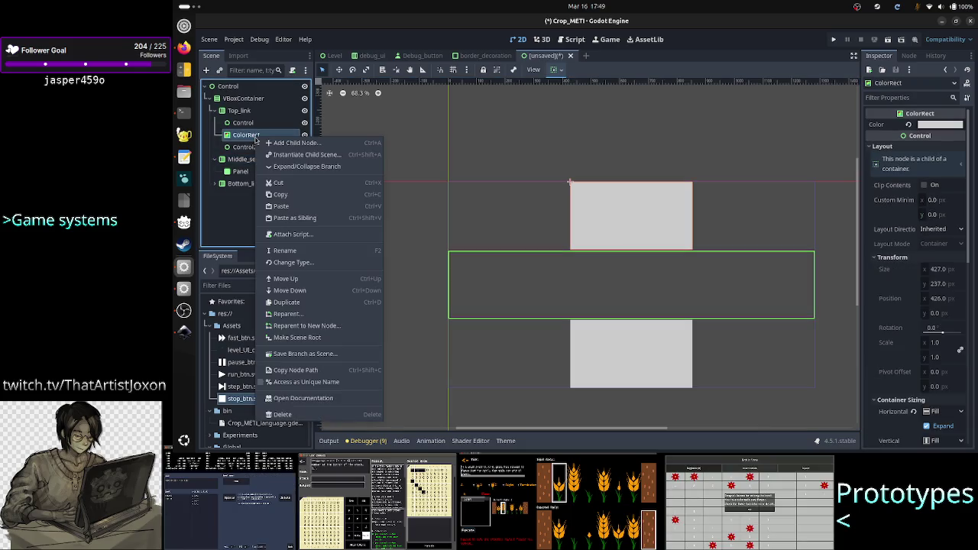
pyautogui.click(287, 196)
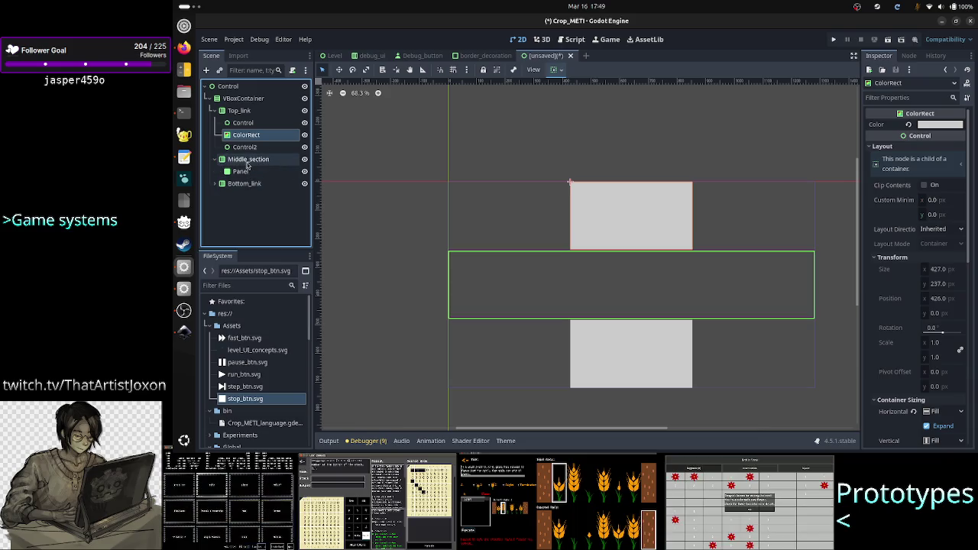
# Paste the ColorRect twice into Middle_section and move ColorRect2 above Panel
pyautogui.click(229, 161)
pyautogui.rightClick(256, 162)
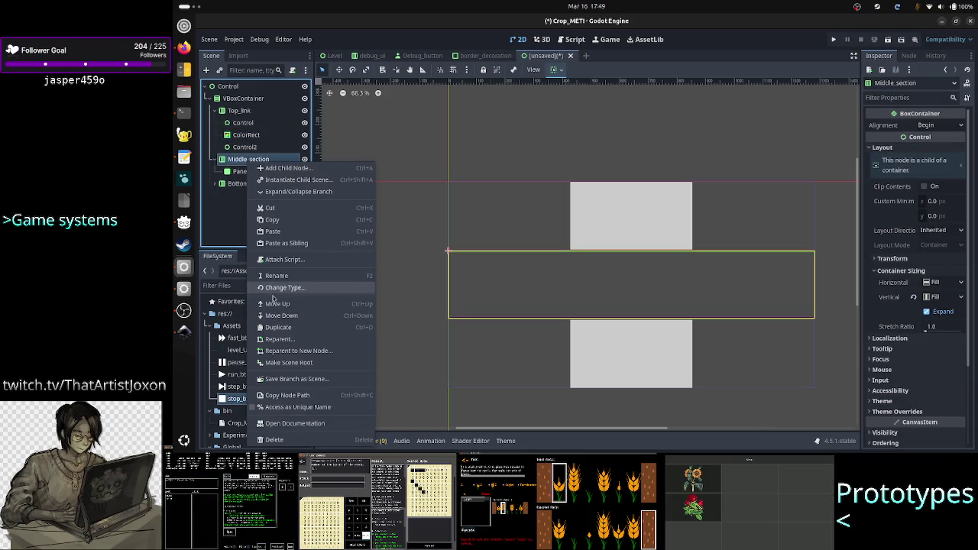
pyautogui.click(286, 231)
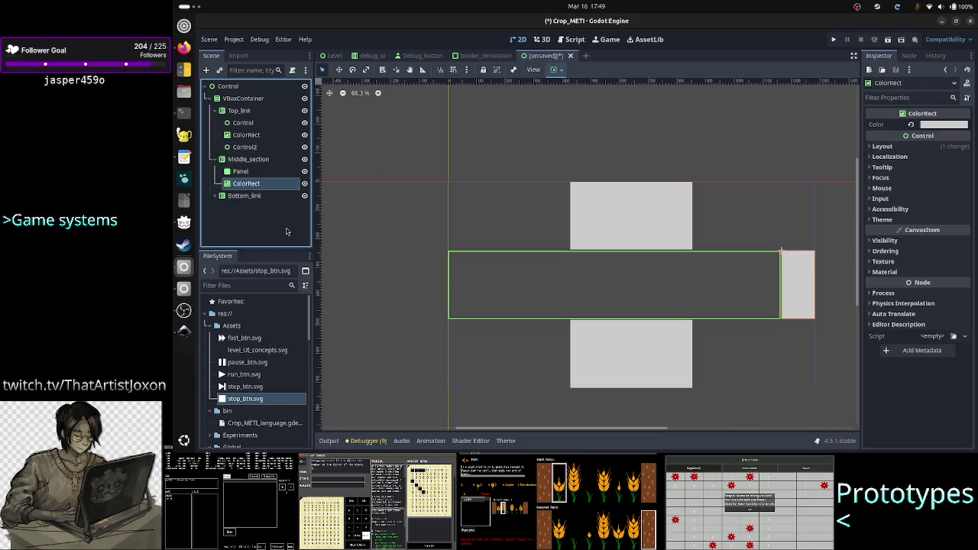
pyautogui.click(259, 163)
pyautogui.rightClick(261, 163)
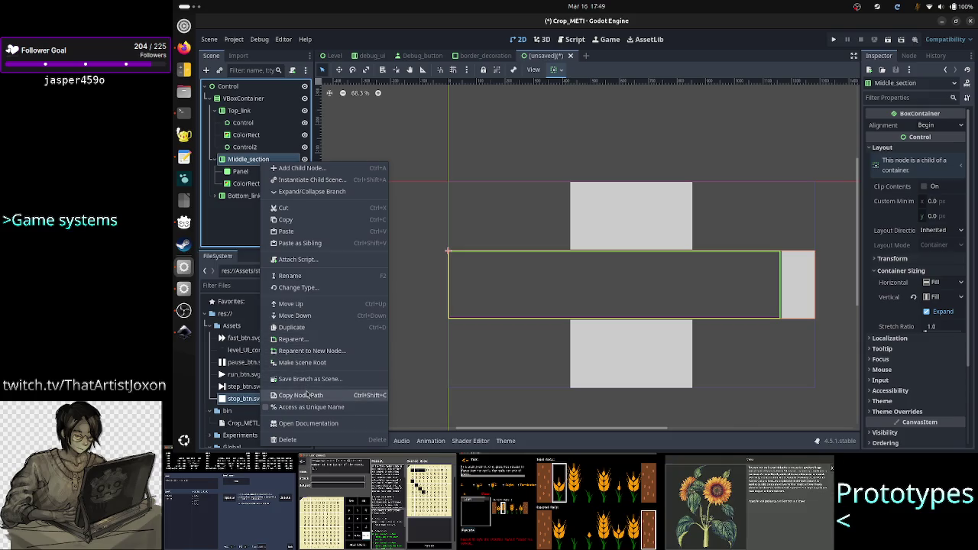
pyautogui.click(304, 233)
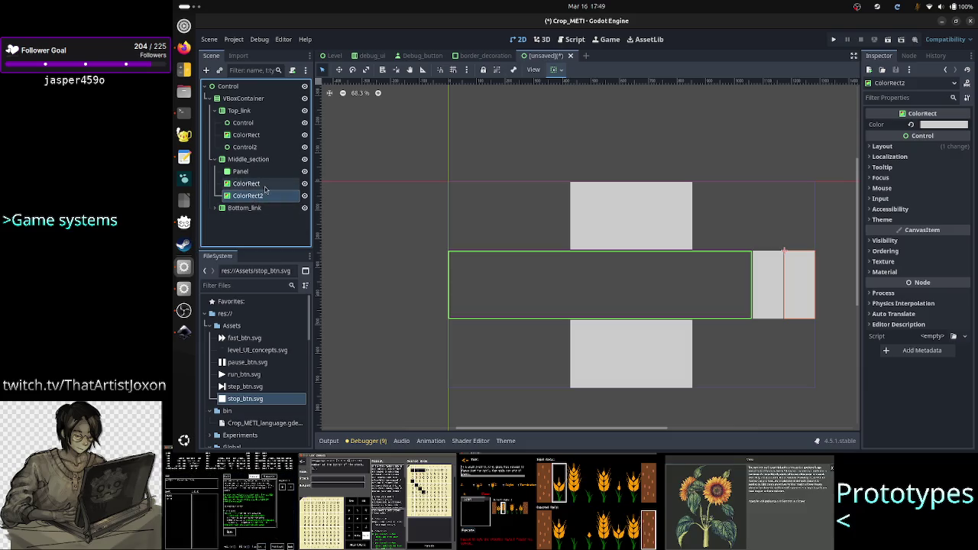
pyautogui.moveTo(256, 197); pyautogui.dragTo(254, 170)
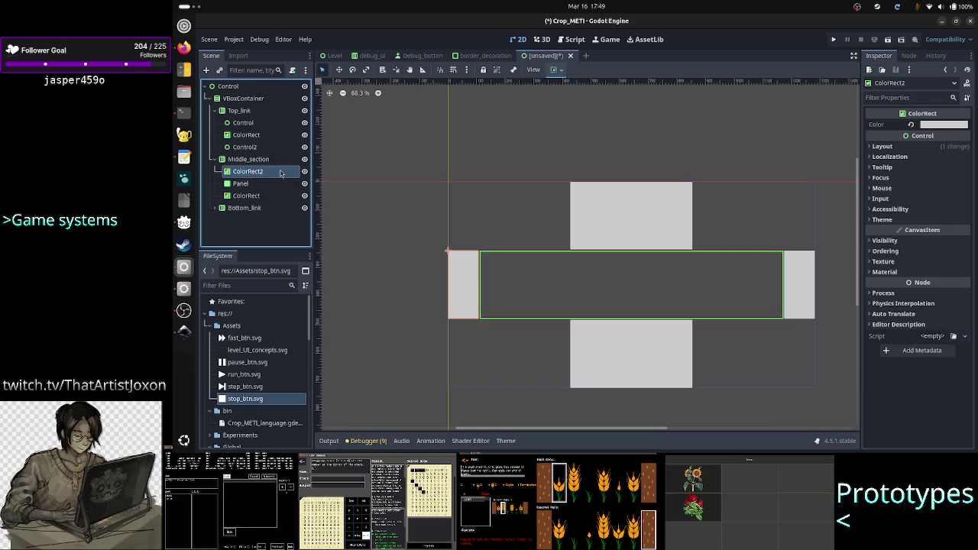
# Rename ColorRect2 to Left_link and the other ColorRect to Right_link
pyautogui.doubleClick(266, 171)
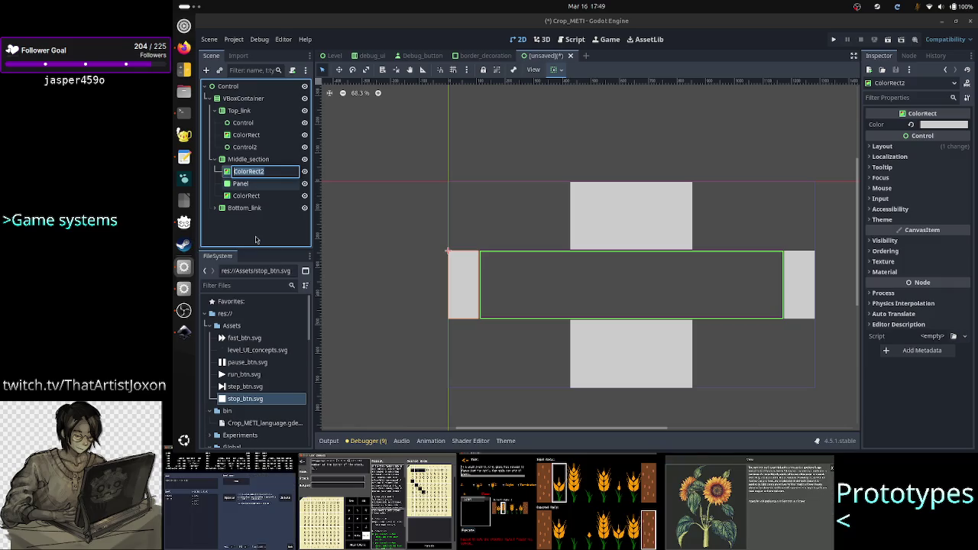
pyautogui.write('Left_l')
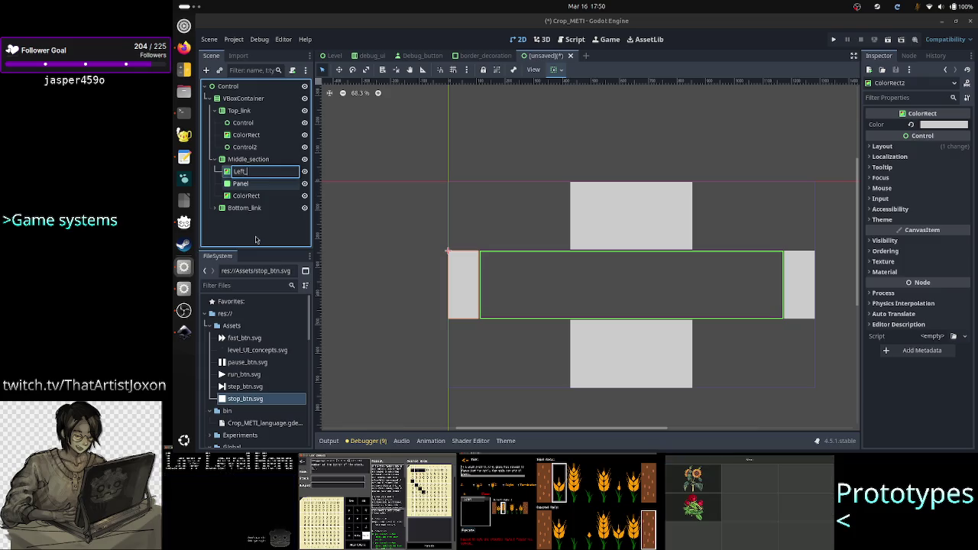
pyautogui.write('ink')
pyautogui.press('Return')
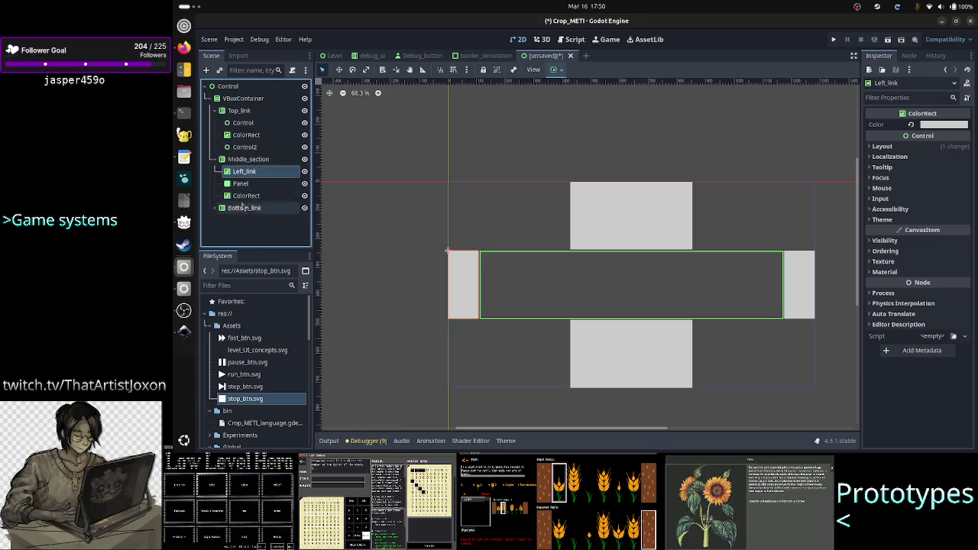
pyautogui.click(261, 196)
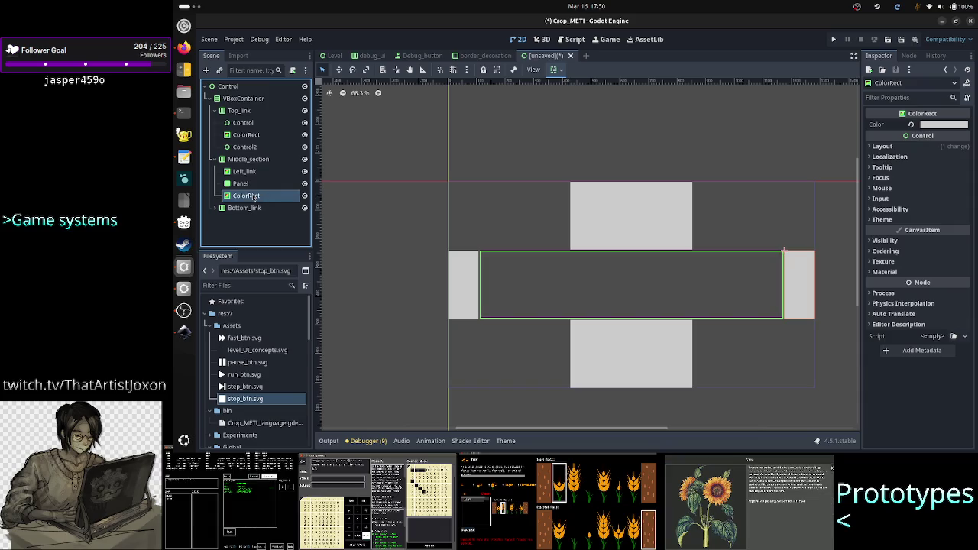
pyautogui.click(264, 232)
pyautogui.doubleClick(262, 196)
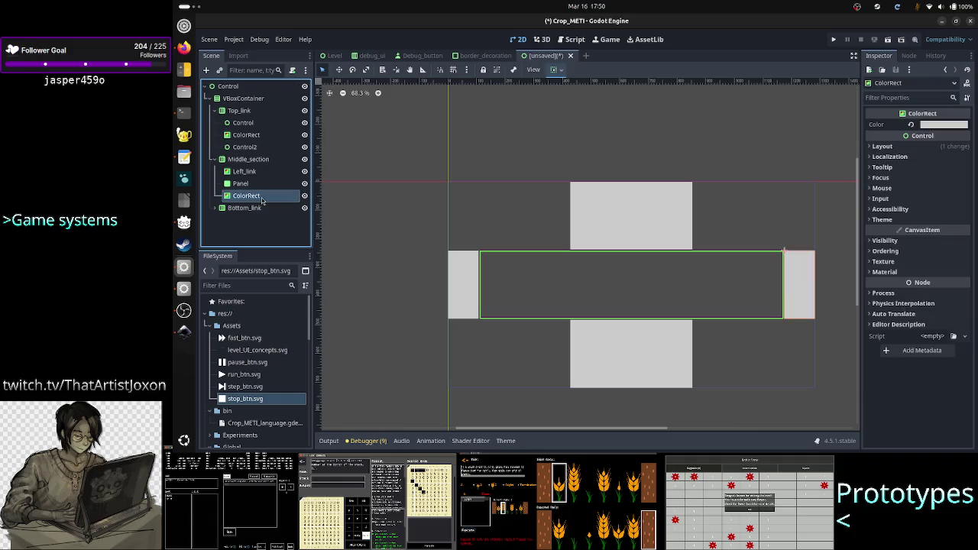
pyautogui.write('Right_lin')
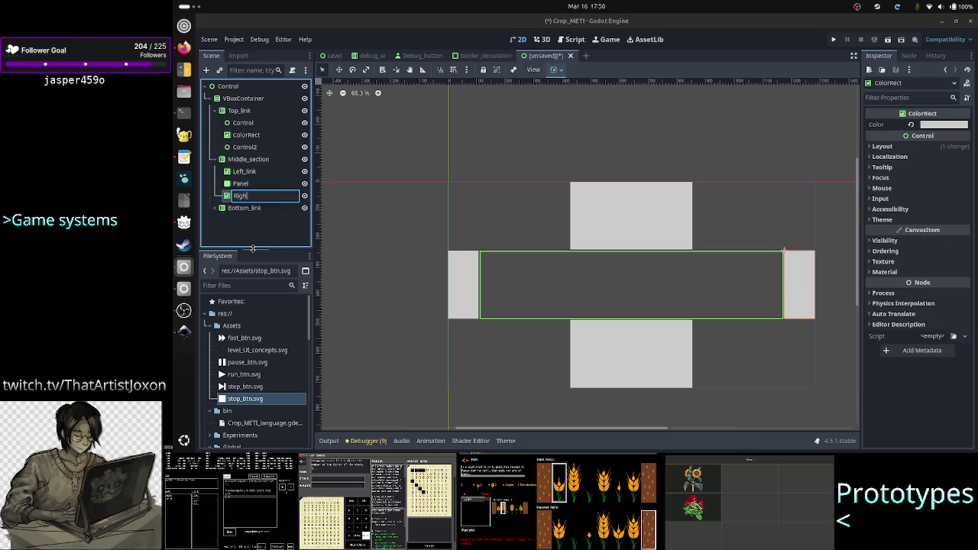
pyautogui.write('k')
pyautogui.press('Return')
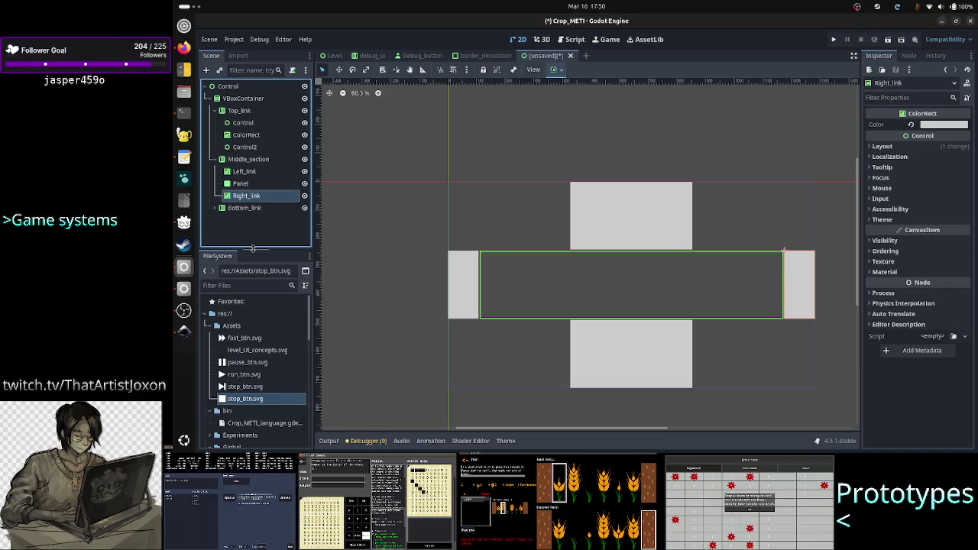
# Rename the Panel to Area and the root Control node to Cell
pyautogui.click(253, 184)
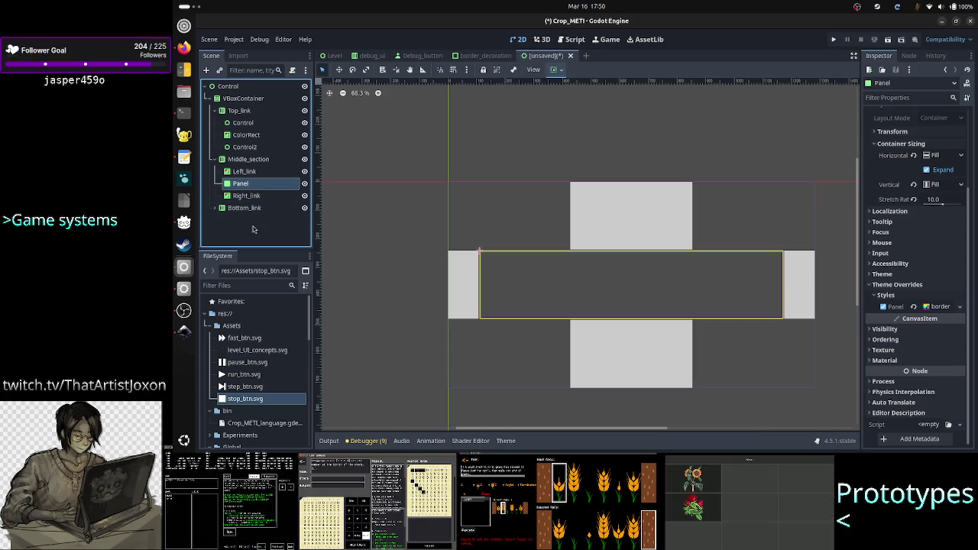
pyautogui.click(253, 229)
pyautogui.doubleClick(253, 184)
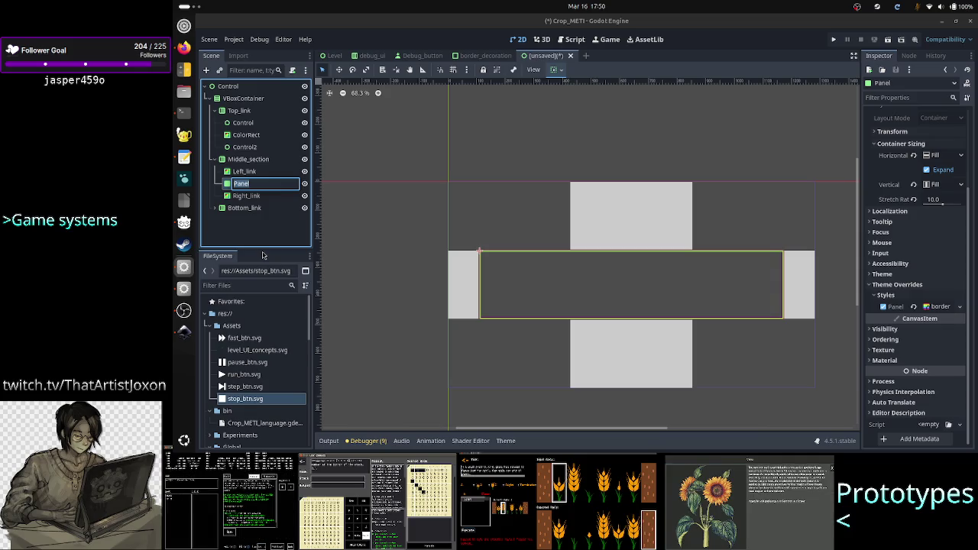
pyautogui.write('Area')
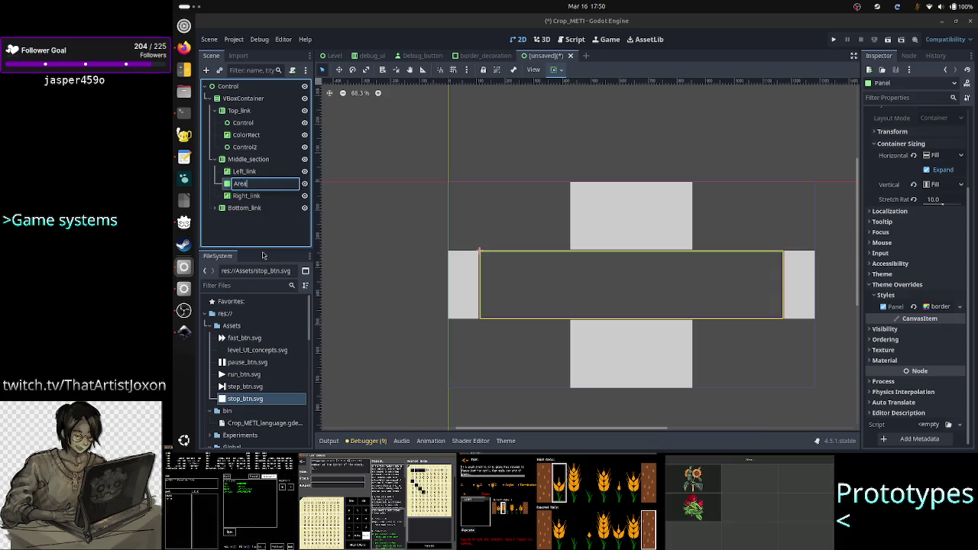
pyautogui.press('Return')
pyautogui.press('Home')
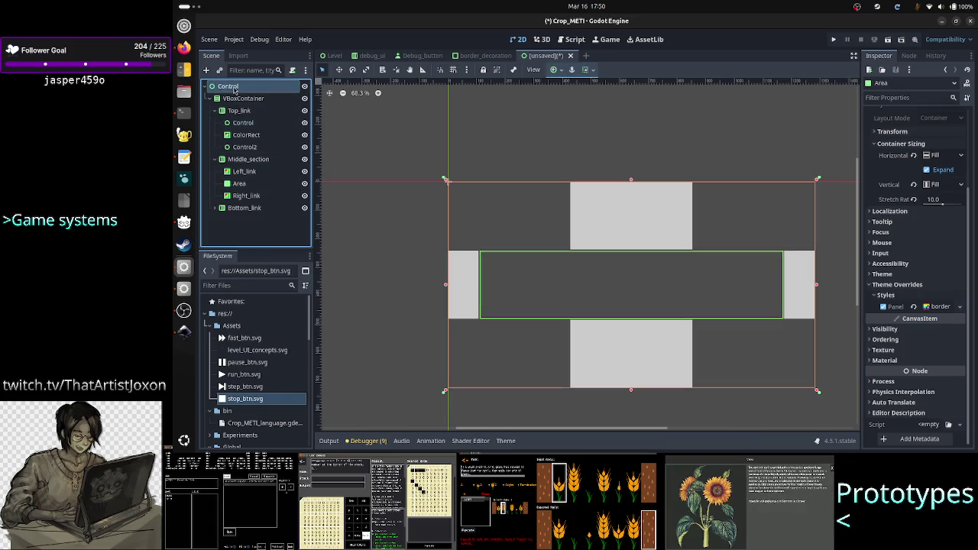
pyautogui.press('F2')
pyautogui.write('Cell')
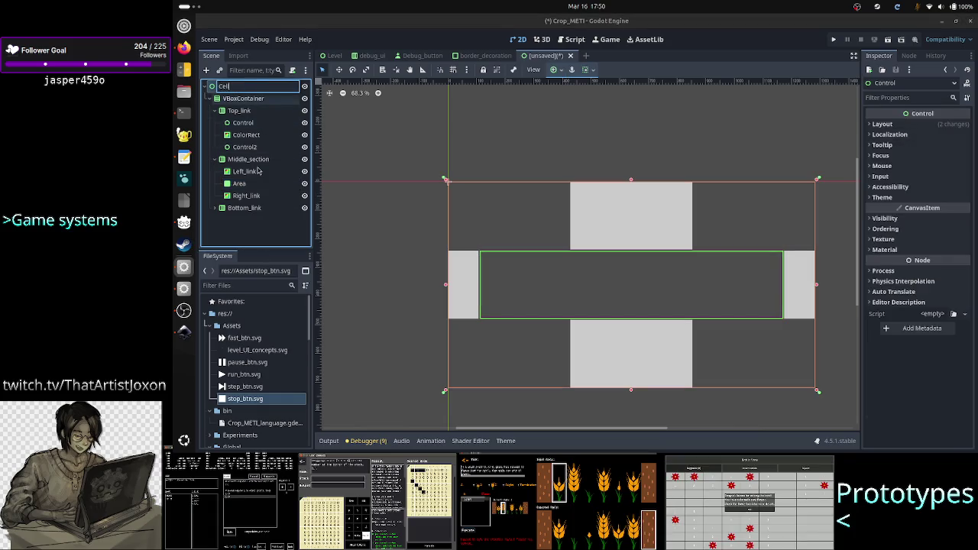
pyautogui.press('Return')
pyautogui.click(245, 185)
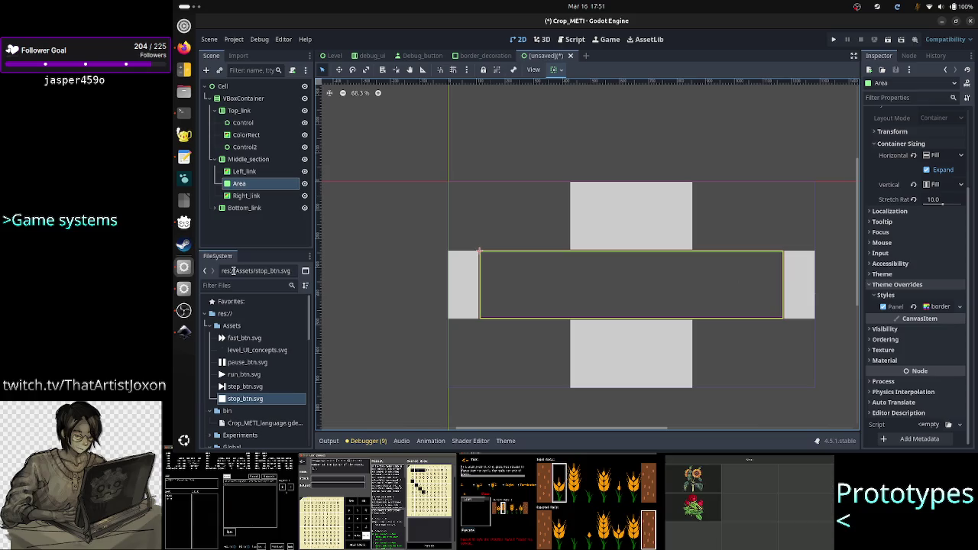
pyautogui.click(184, 331)
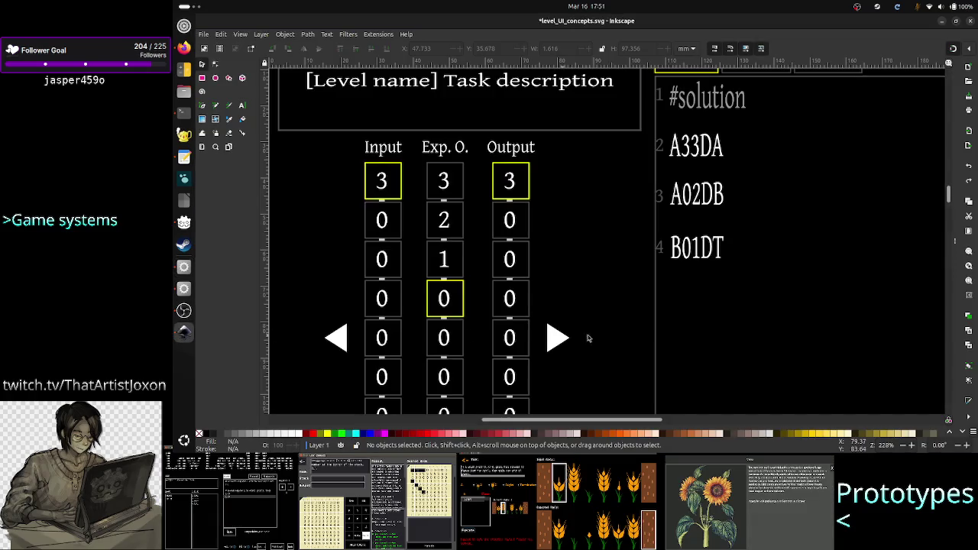
pyautogui.moveTo(597, 418); pyautogui.dragTo(762, 413)
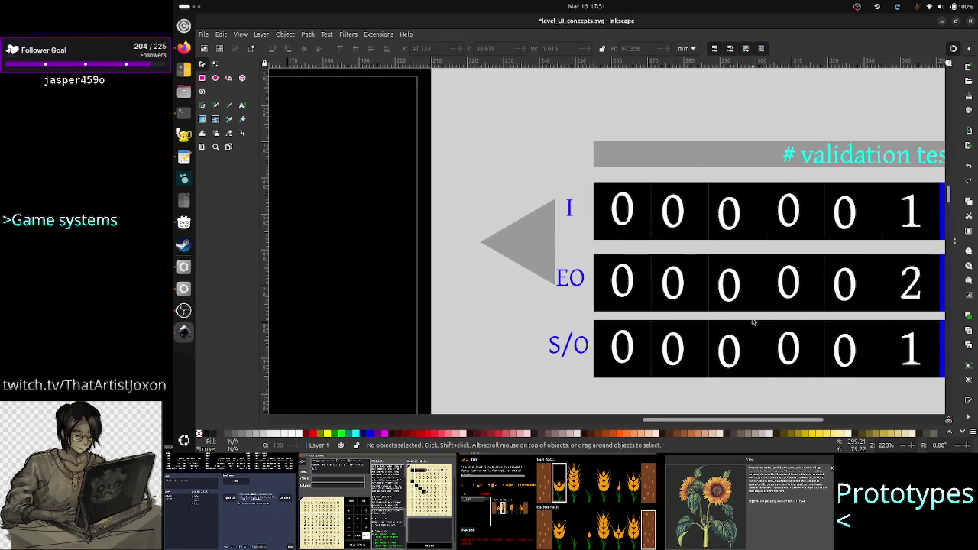
pyautogui.scroll(-5, 754, 321)
pyautogui.scroll(-10, 754, 322)
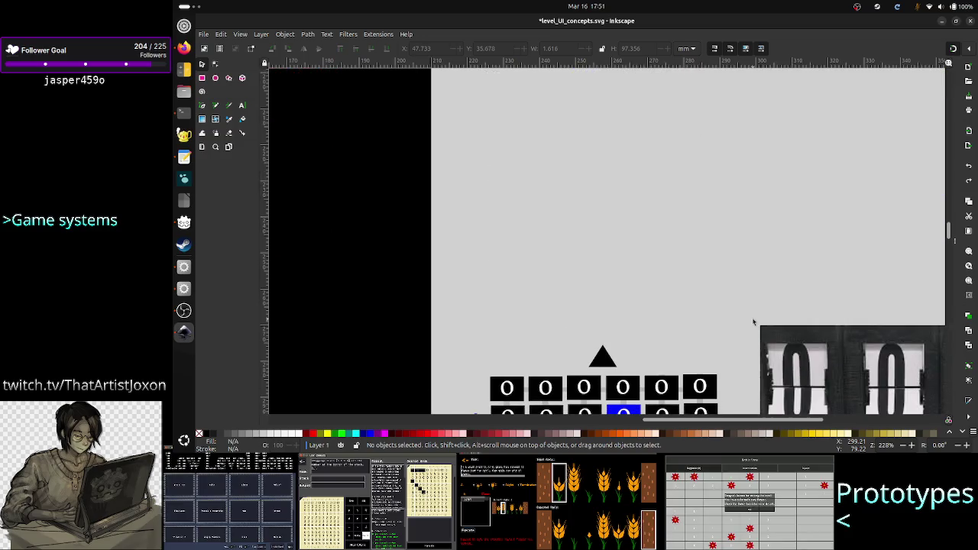
pyautogui.scroll(-1, 753, 322)
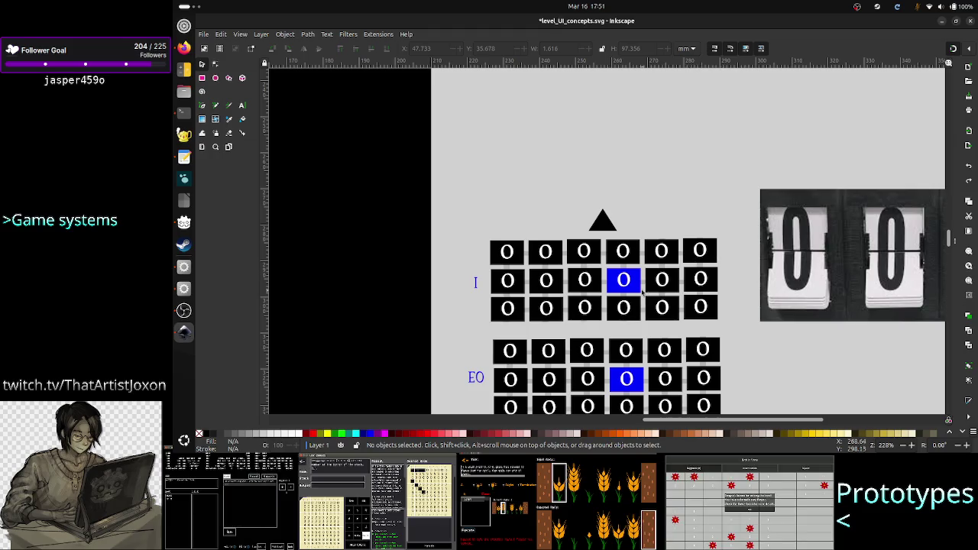
pyautogui.hotkey('alt', 'Tab')
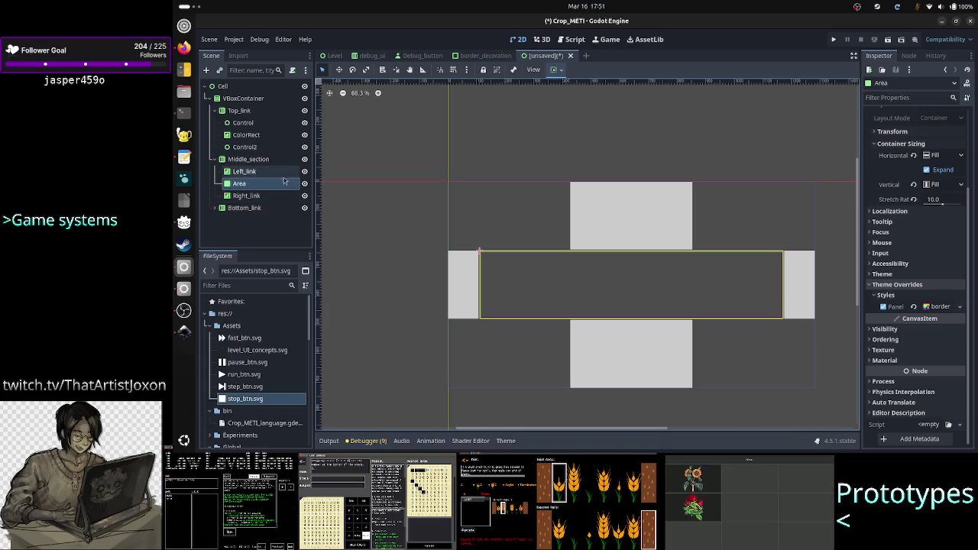
# Collapse Top_link and give Middle_section a Container Sizing stretch ratio of 10
pyautogui.click(266, 161)
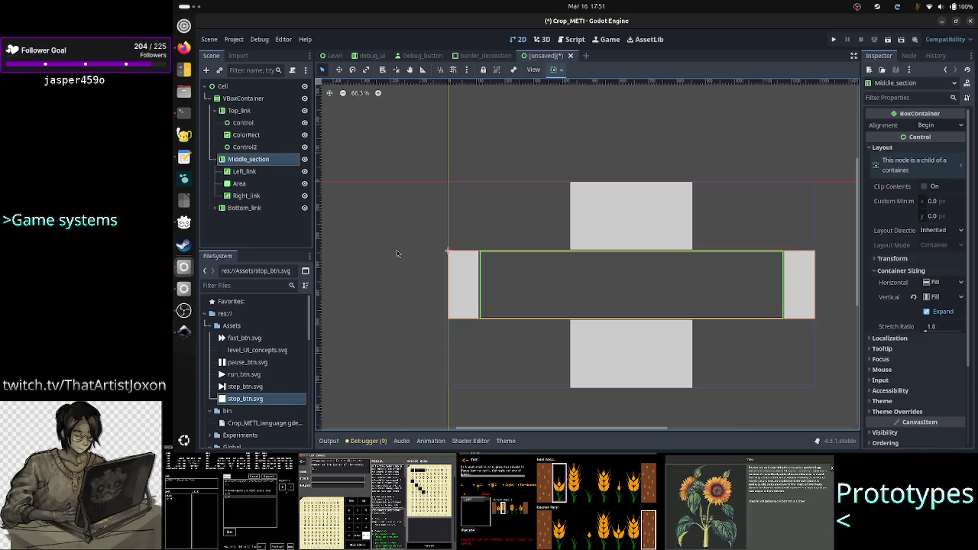
pyautogui.click(218, 111)
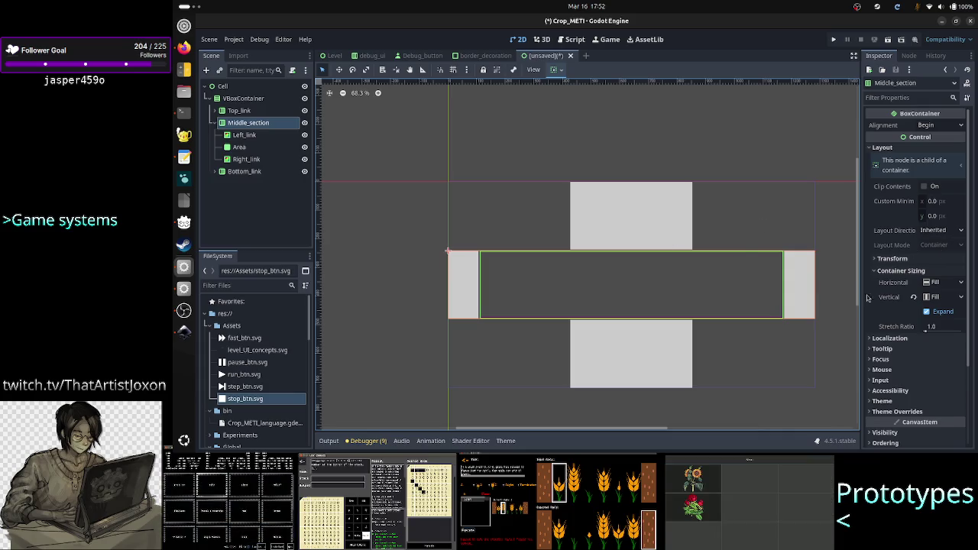
pyautogui.click(942, 328)
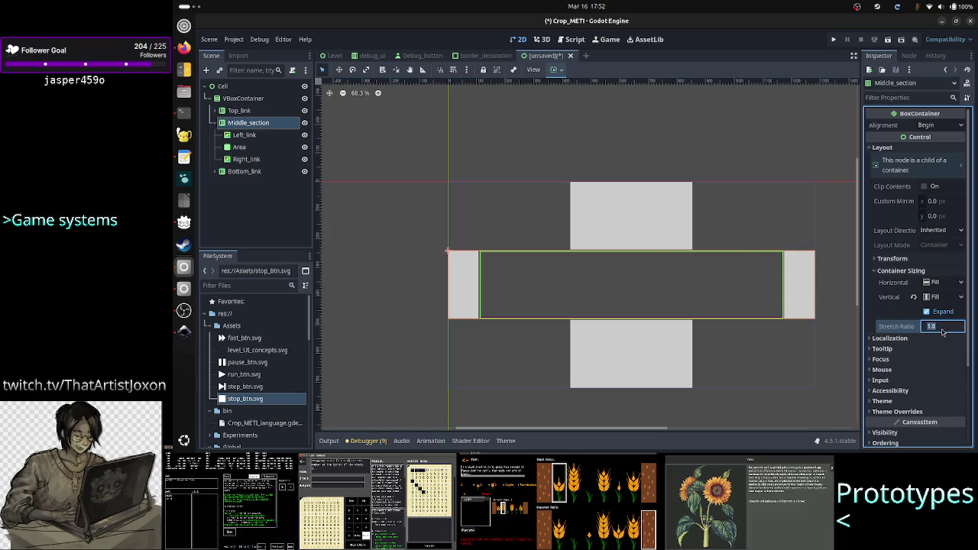
pyautogui.write('10')
pyautogui.press('Return')
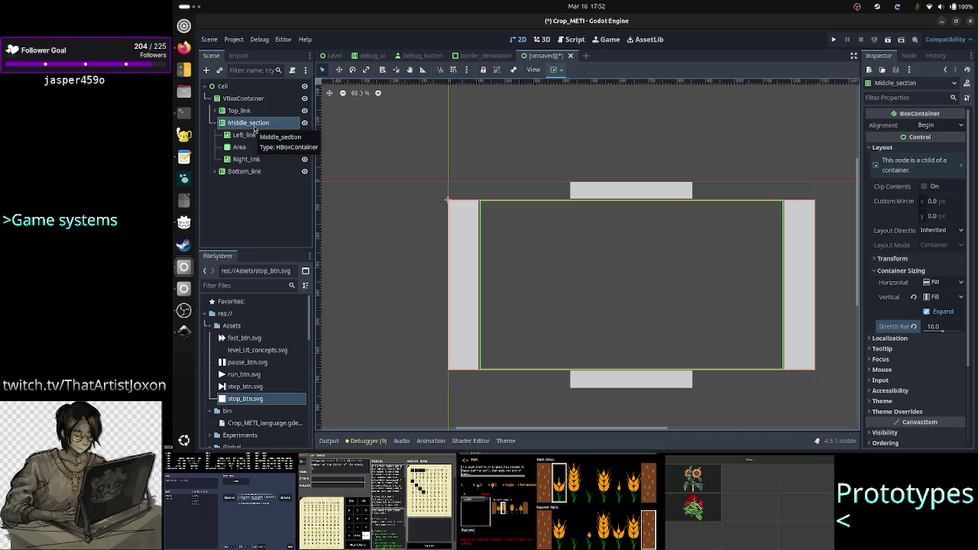
pyautogui.click(244, 135)
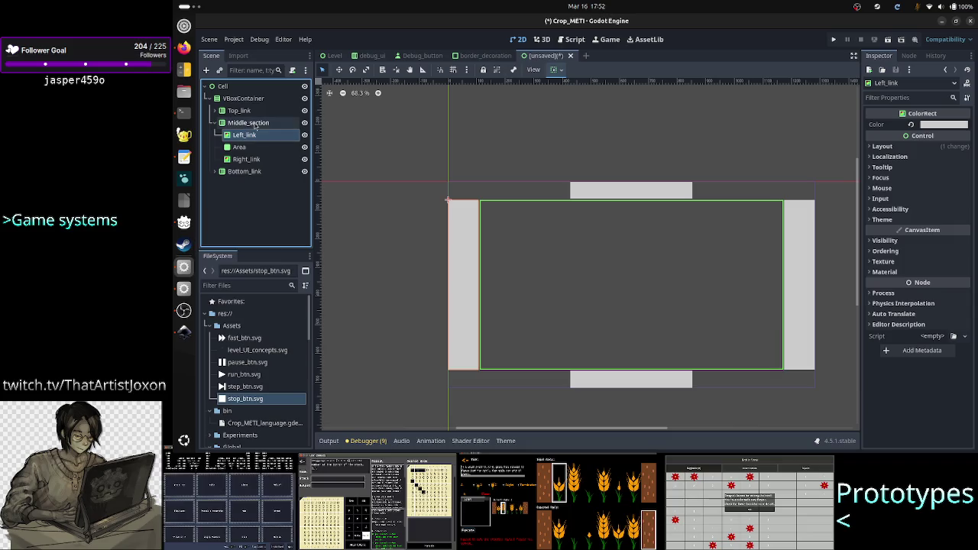
# Delete the plain Left_link ColorRect from Middle_section
pyautogui.click(246, 123)
pyautogui.click(248, 136)
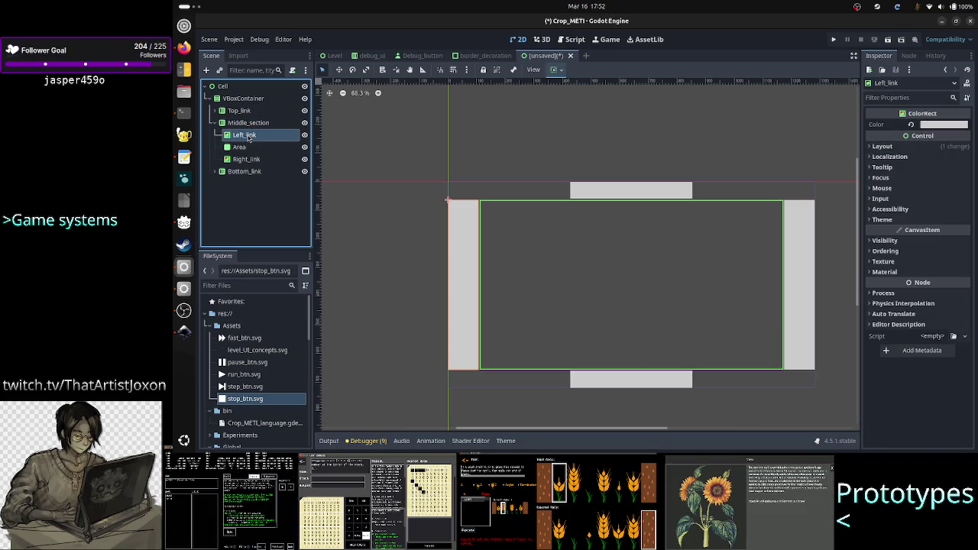
pyautogui.press('Delete')
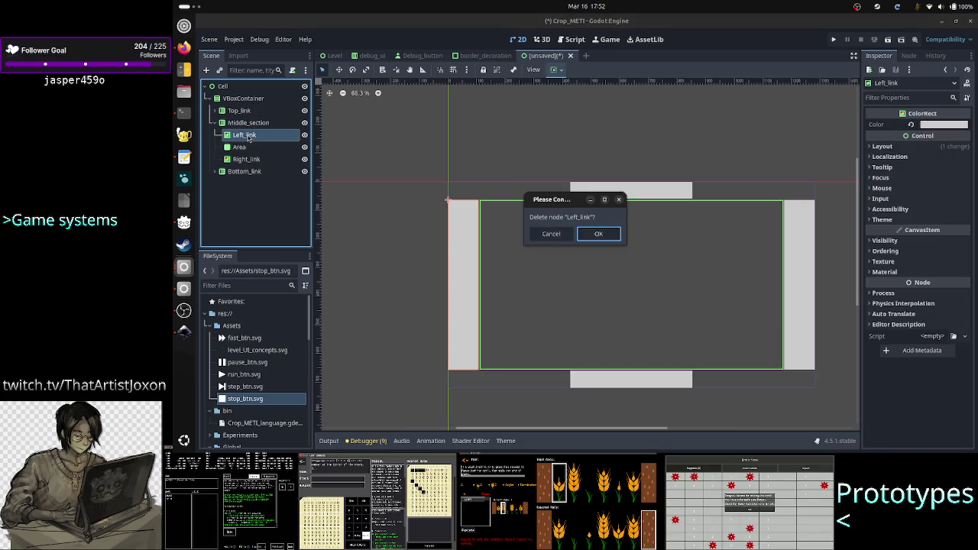
pyautogui.press('Return')
# Move Top_link into Middle_section as its first child, above Area
pyautogui.click(239, 110)
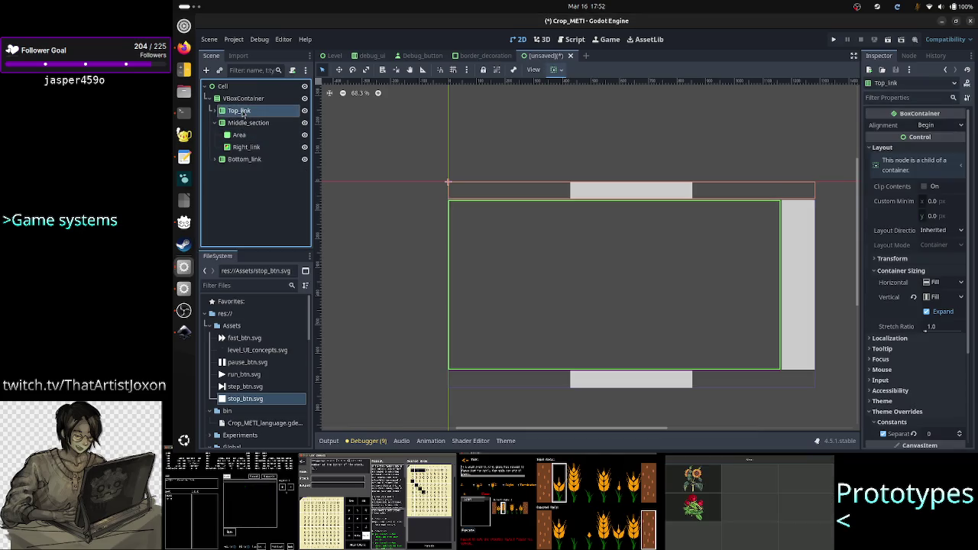
pyautogui.moveTo(242, 127); pyautogui.dragTo(243, 128)
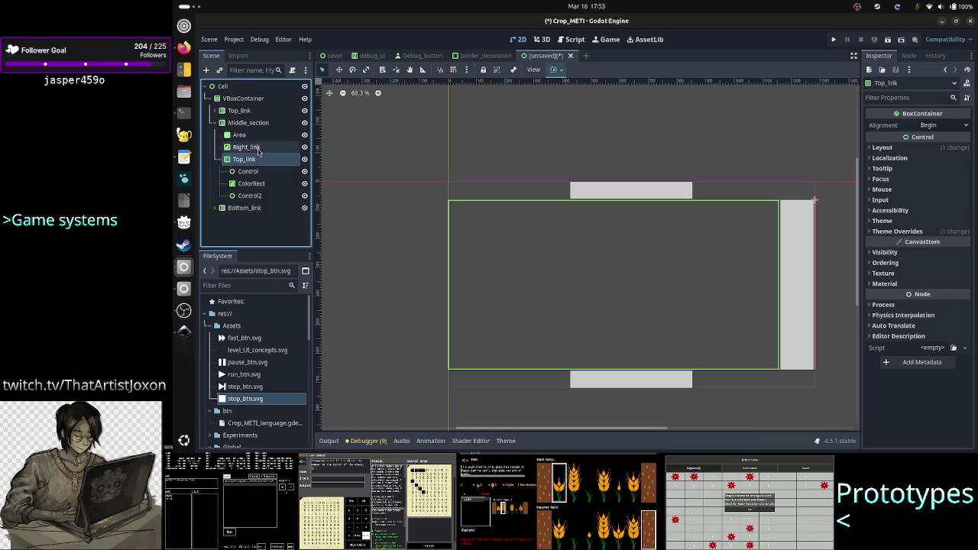
pyautogui.click(257, 148)
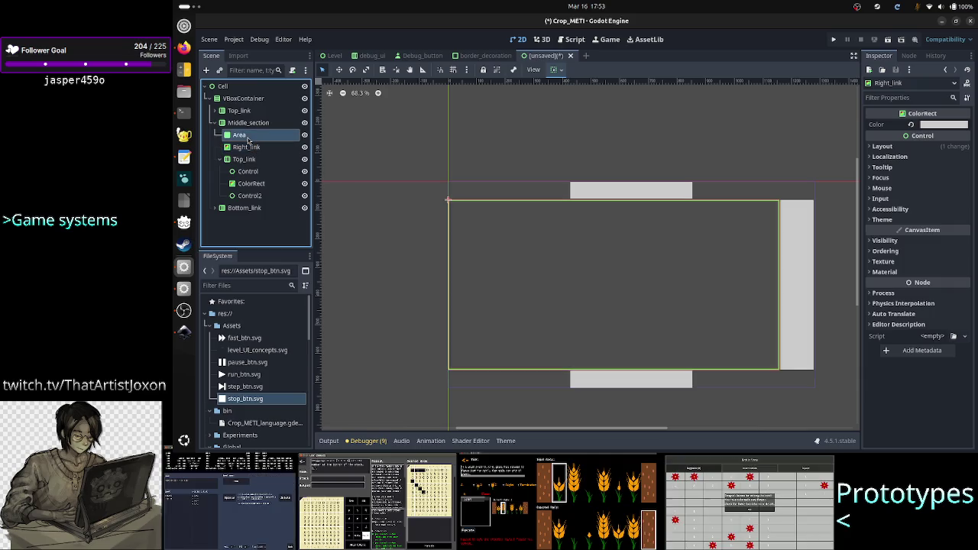
pyautogui.click(248, 137)
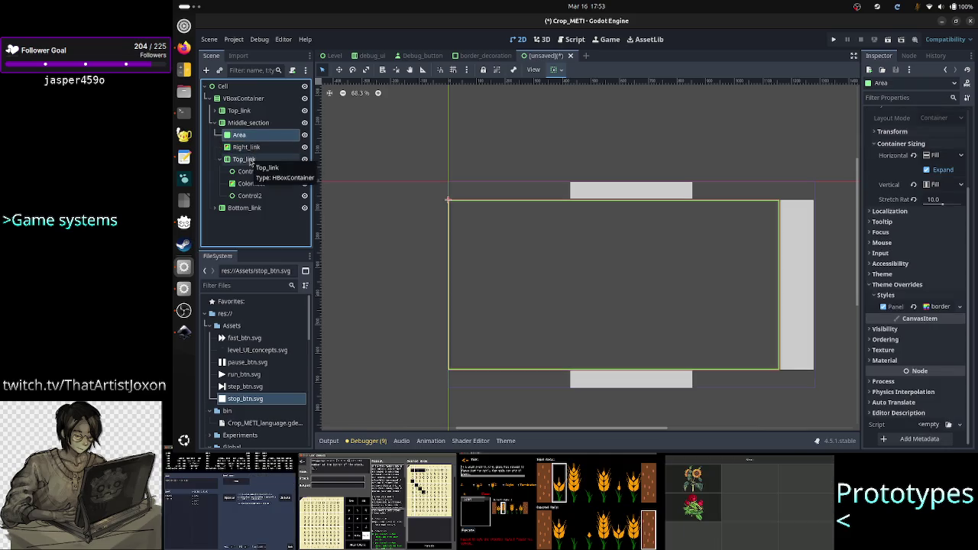
pyautogui.click(249, 161)
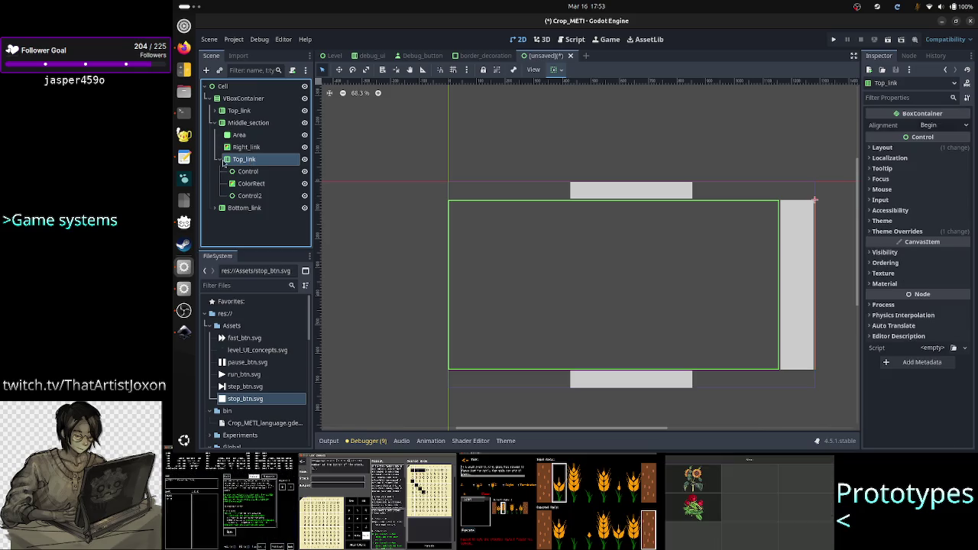
pyautogui.click(220, 160)
pyautogui.moveTo(240, 162); pyautogui.dragTo(243, 135)
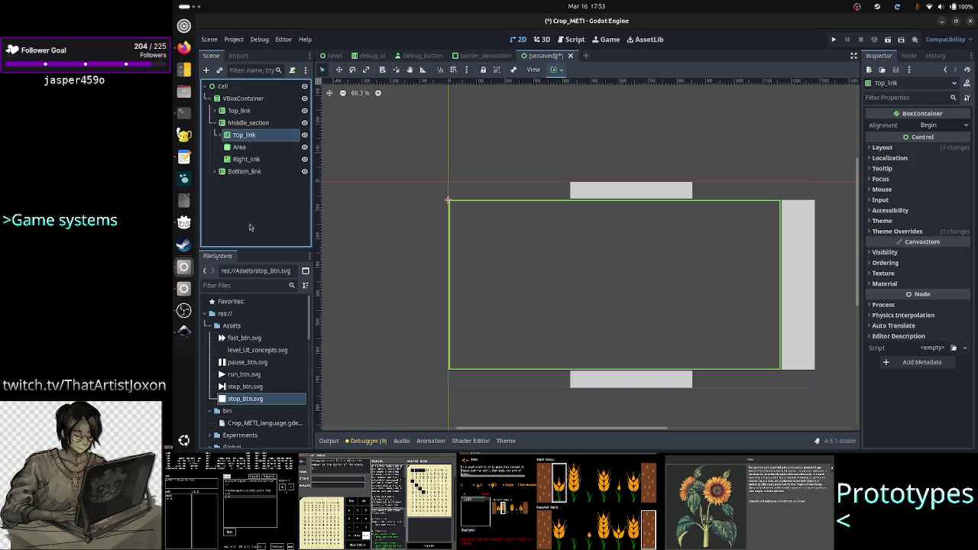
# Rename the moved Top_link to Left_link and expand it in the Scene tree
pyautogui.click(245, 139)
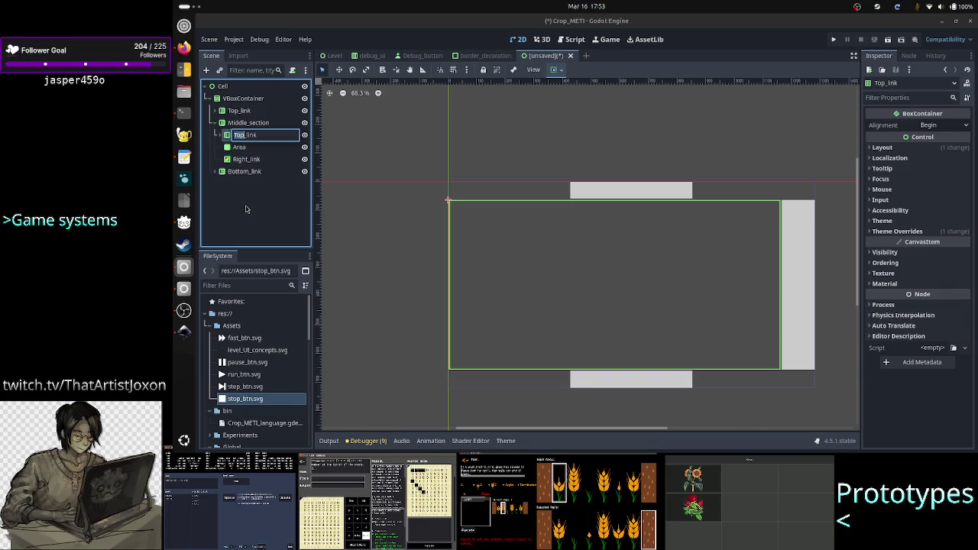
pyautogui.write('Left')
pyautogui.press('Return')
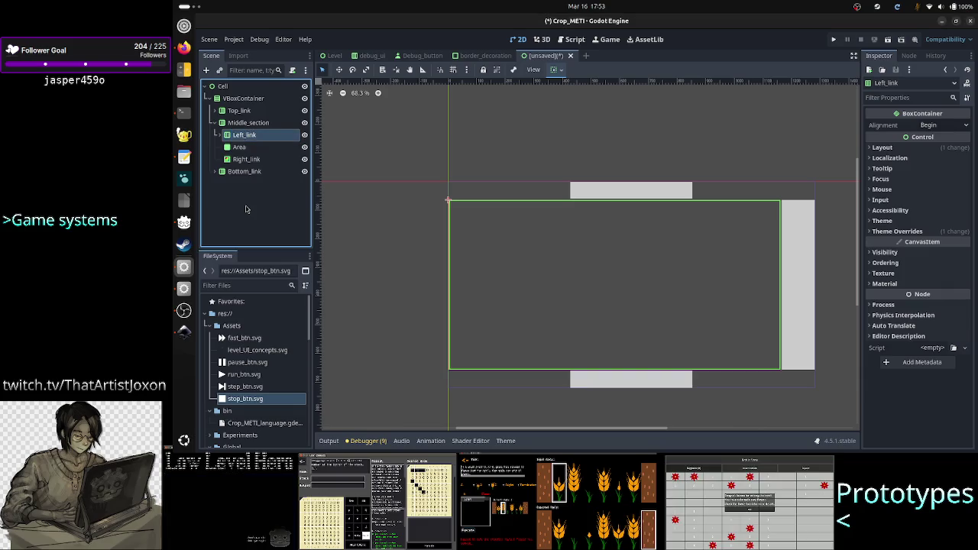
pyautogui.click(222, 134)
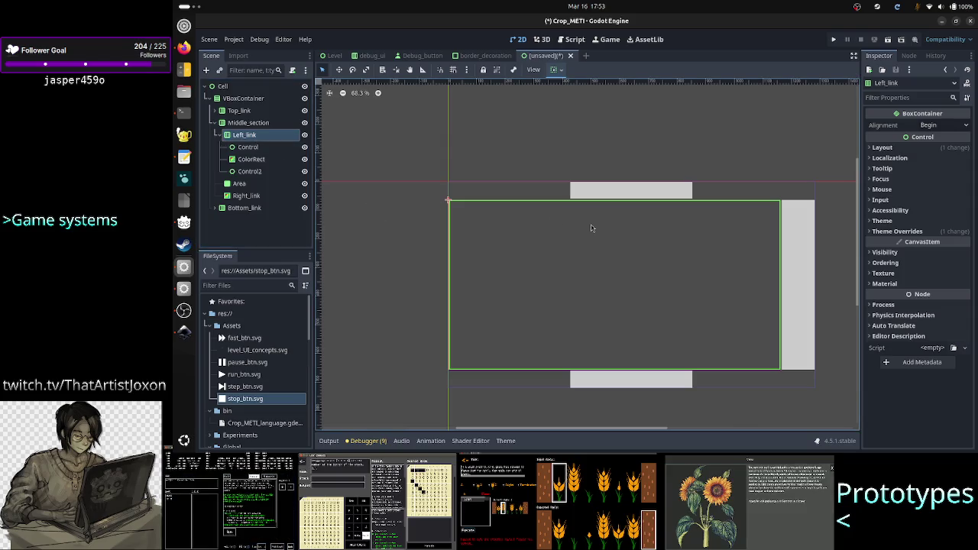
# Turn on Horizontal Expand in Left_link's Container Sizing
pyautogui.click(905, 149)
pyautogui.click(917, 271)
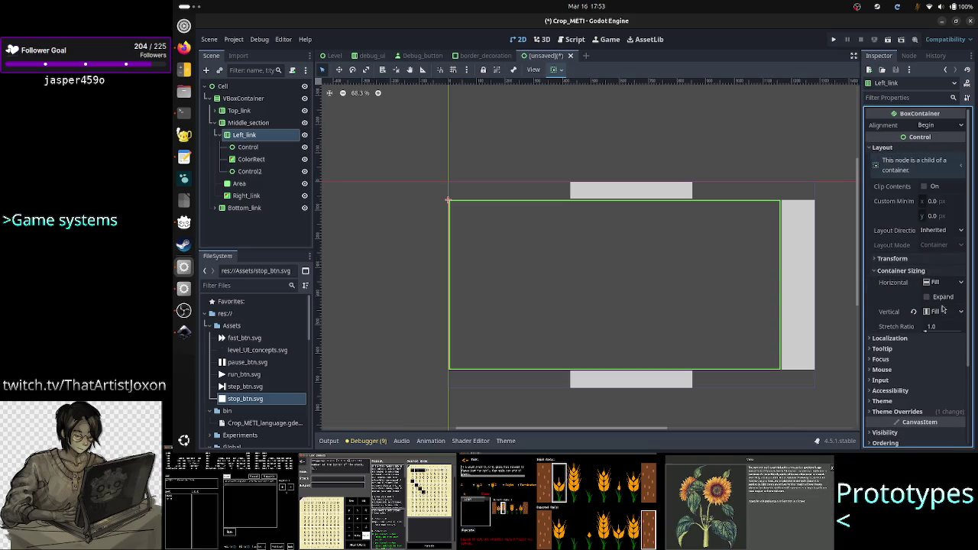
pyautogui.click(942, 297)
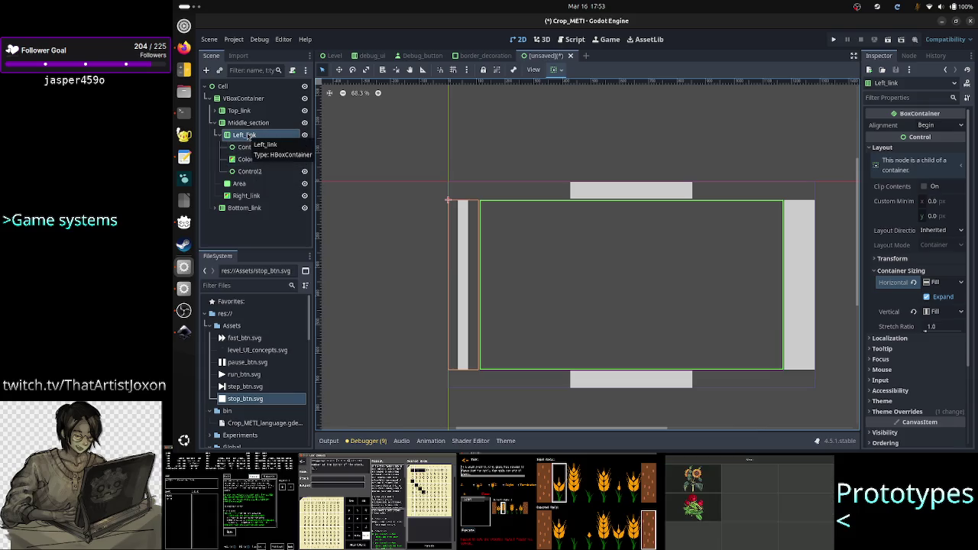
# Change Left_link's node type to VBoxContainer
pyautogui.rightClick(247, 137)
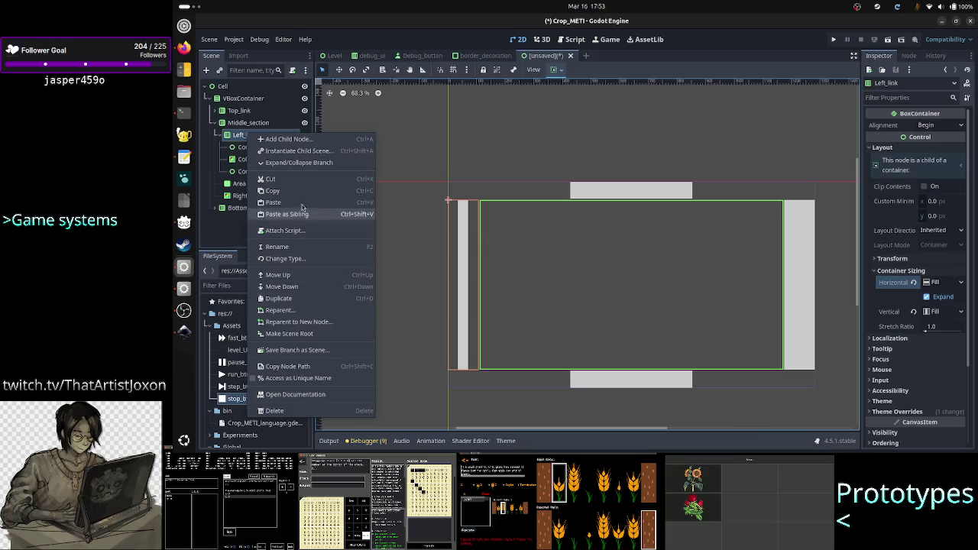
pyautogui.click(290, 260)
pyautogui.write('vbox')
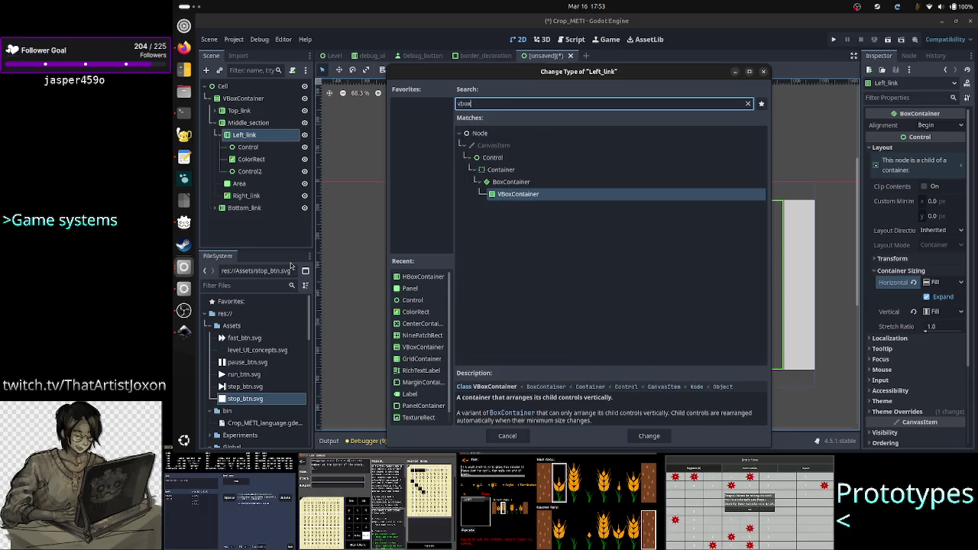
pyautogui.press('Return')
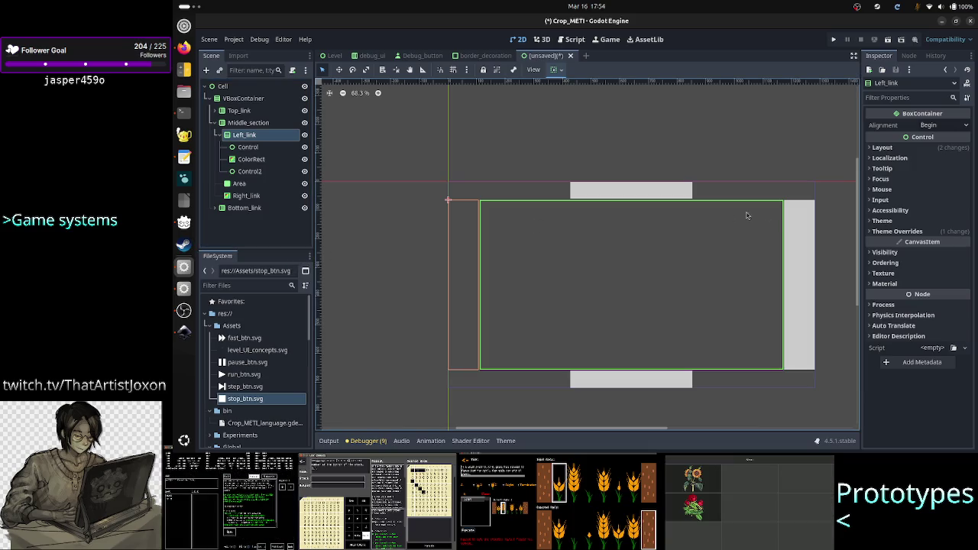
pyautogui.click(904, 149)
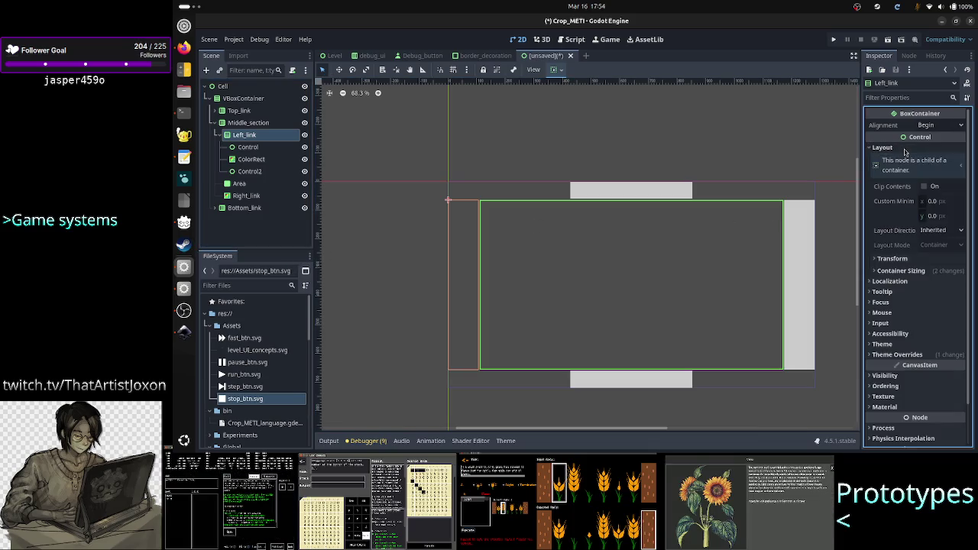
# Hide Area and Right_link with their visibility eyes, leaving only Left_link shown
pyautogui.click(901, 271)
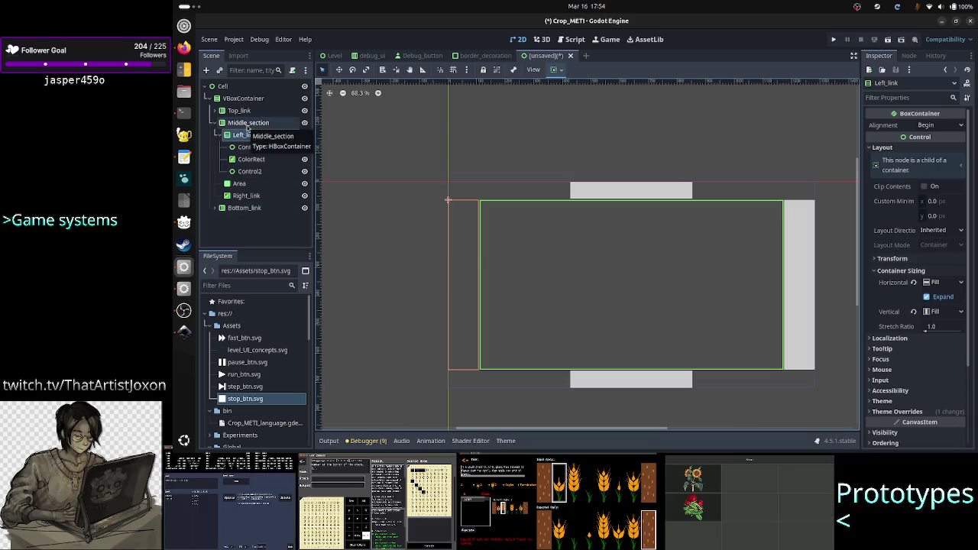
pyautogui.click(247, 123)
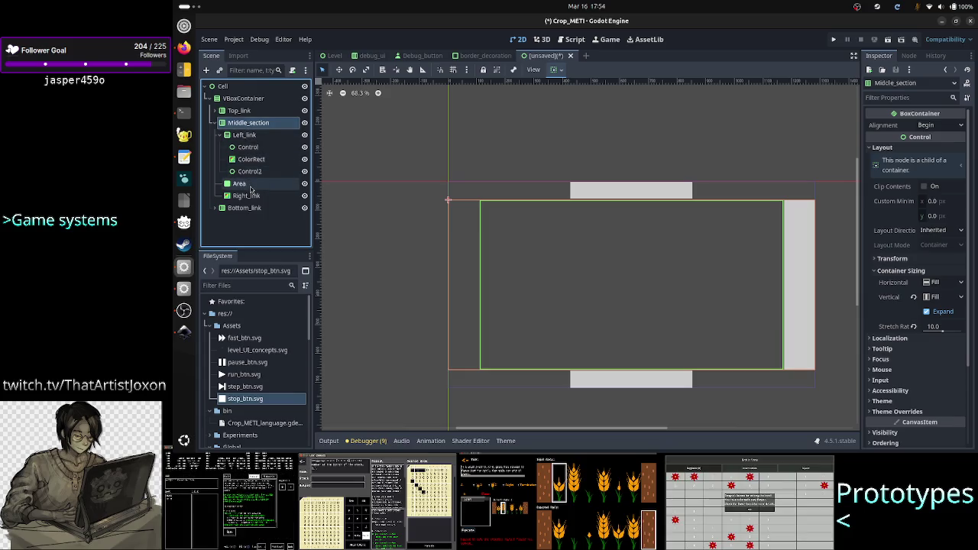
pyautogui.click(305, 184)
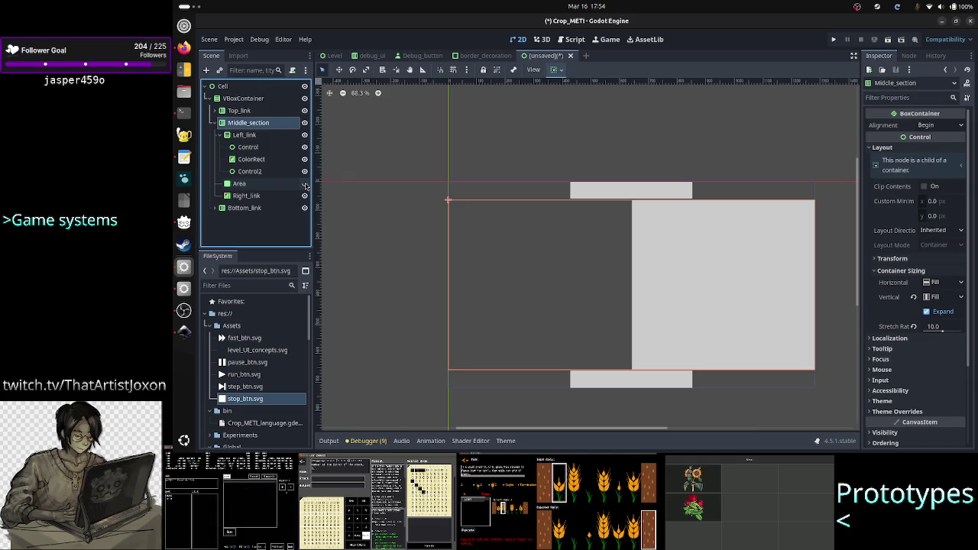
pyautogui.click(305, 196)
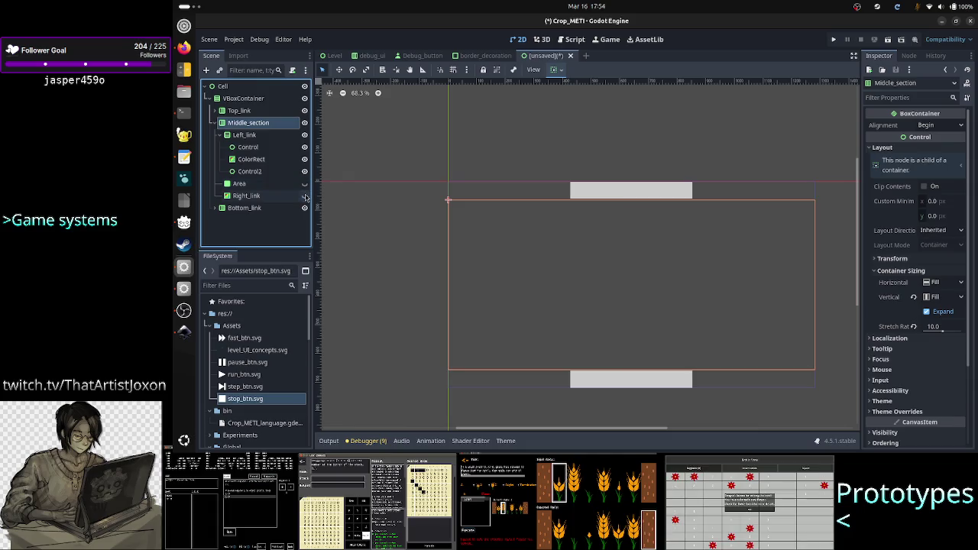
pyautogui.click(264, 135)
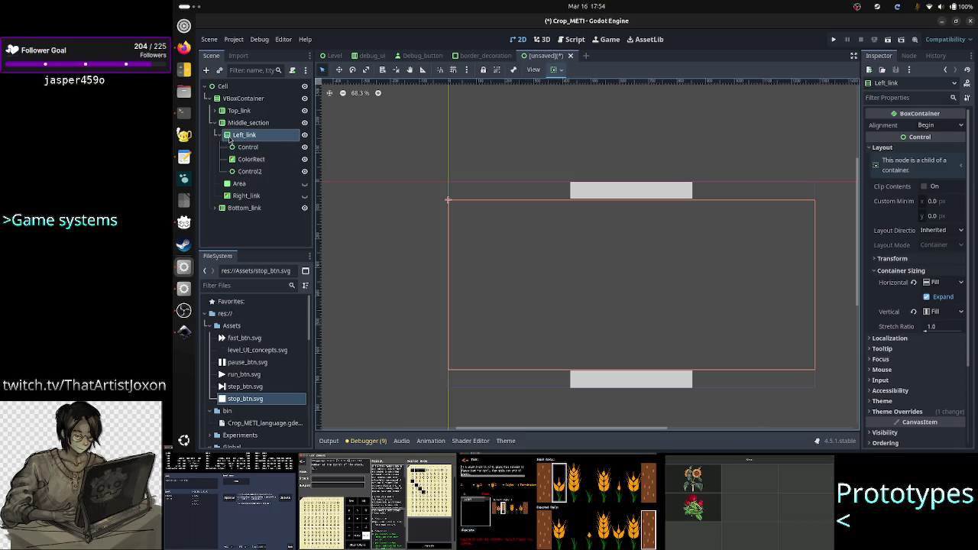
# Turn on Vertical Expand for Left_link's upper spacer Control and lower spacer Control2
pyautogui.click(266, 149)
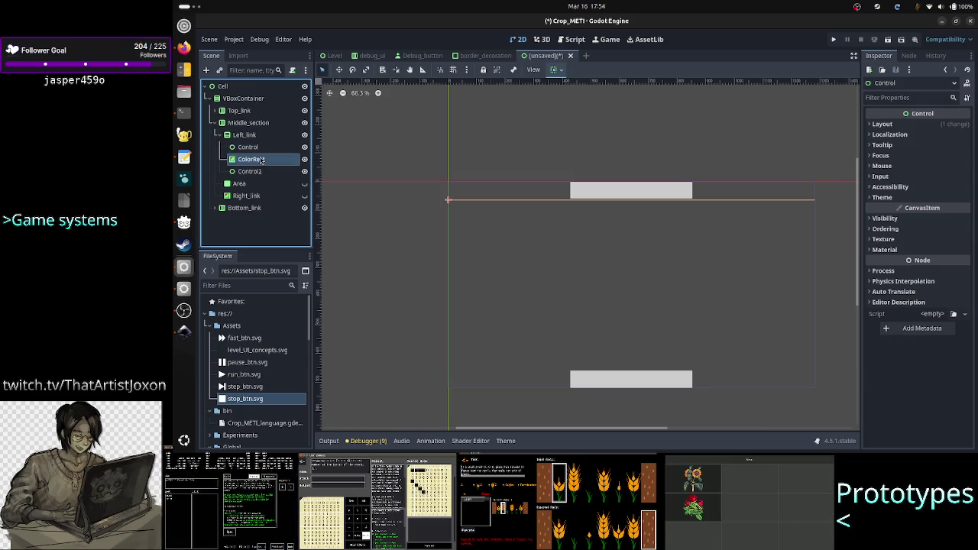
pyautogui.click(261, 160)
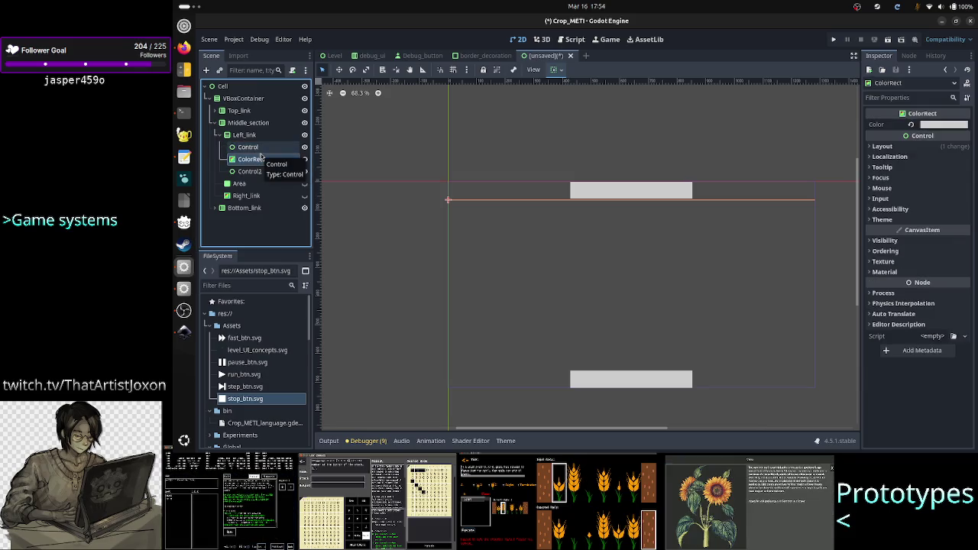
pyautogui.click(260, 150)
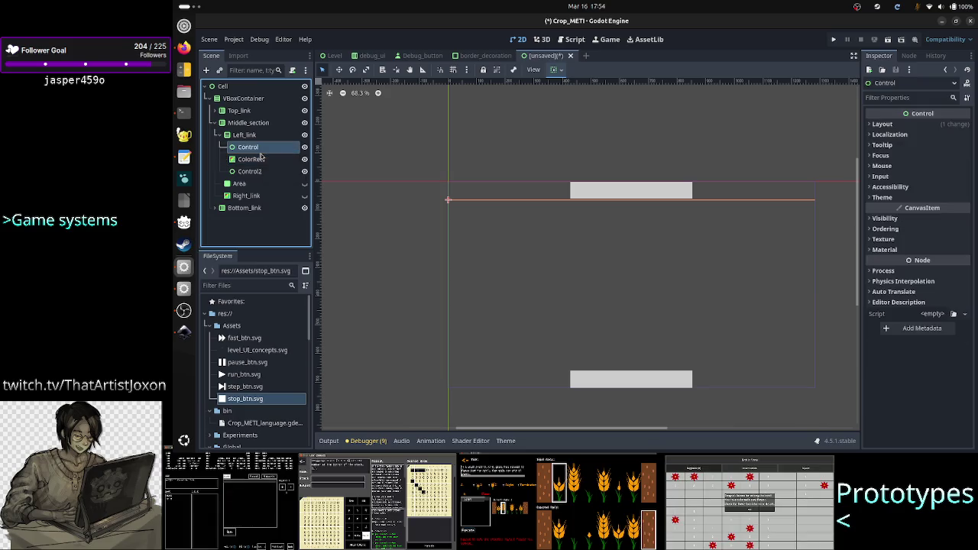
pyautogui.click(891, 126)
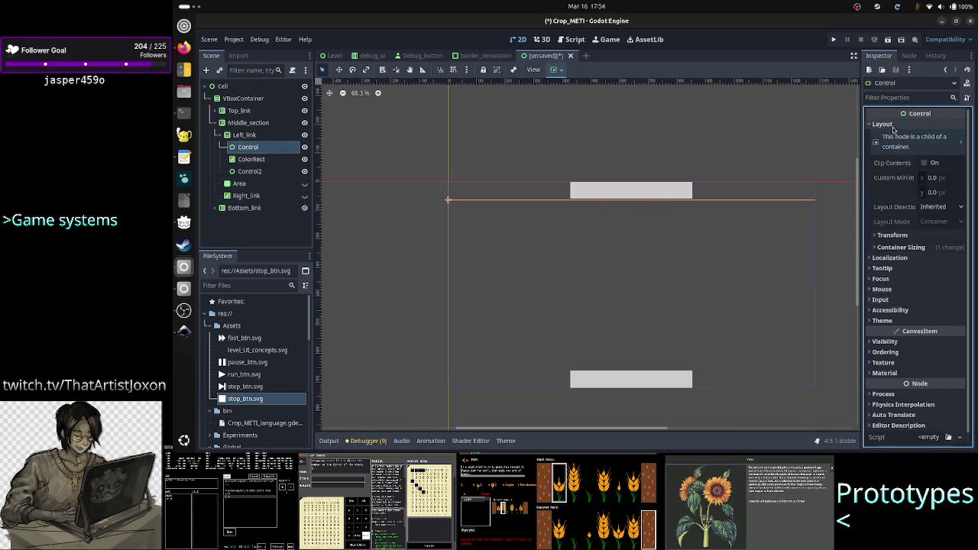
pyautogui.click(913, 250)
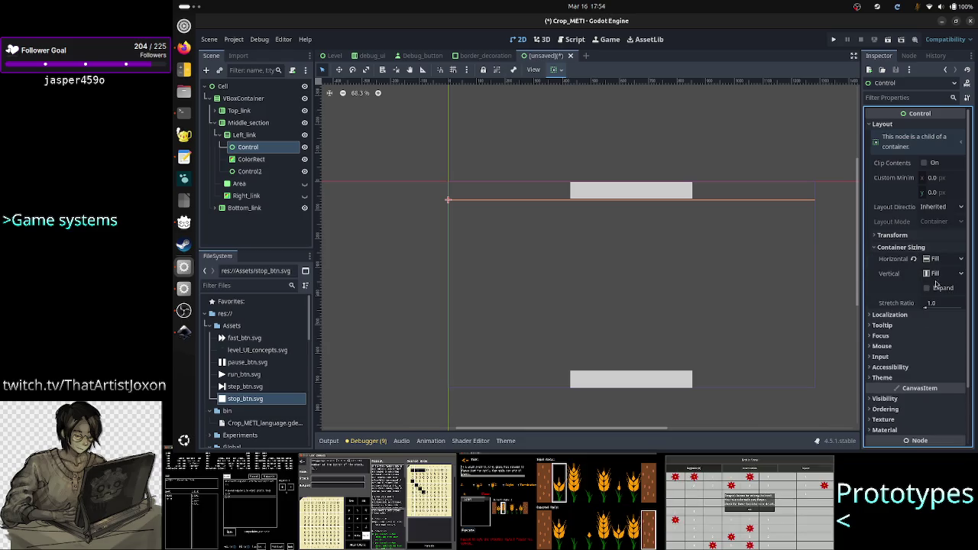
pyautogui.click(933, 287)
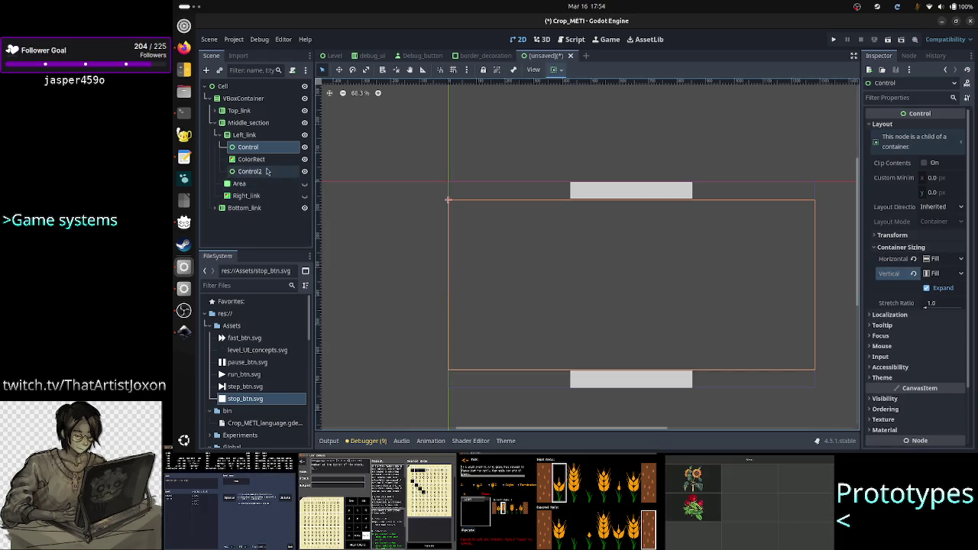
pyautogui.click(251, 171)
pyautogui.click(903, 125)
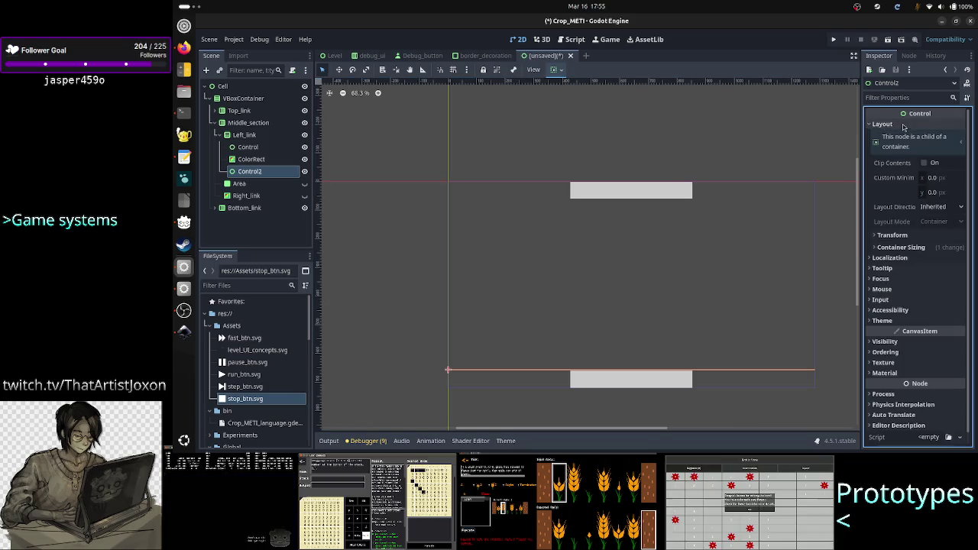
pyautogui.click(910, 249)
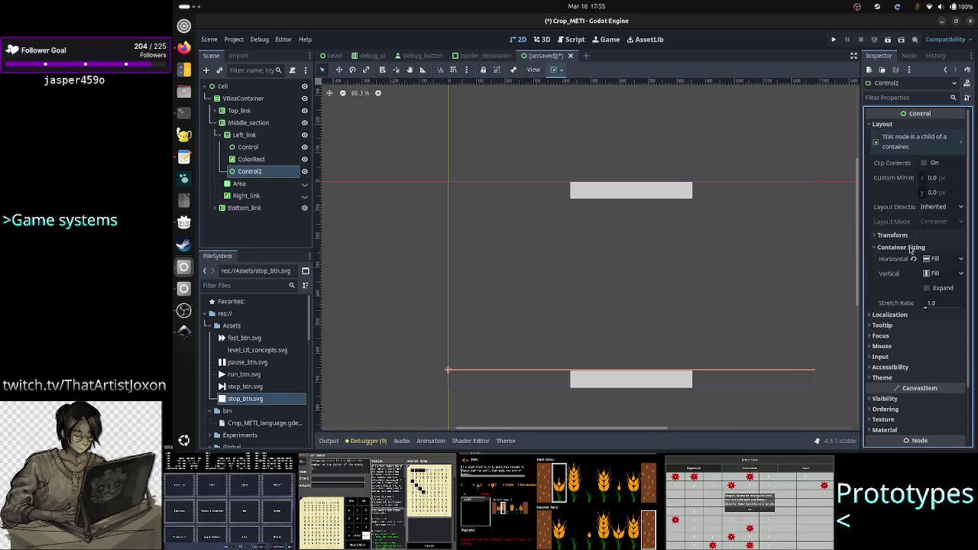
pyautogui.click(944, 290)
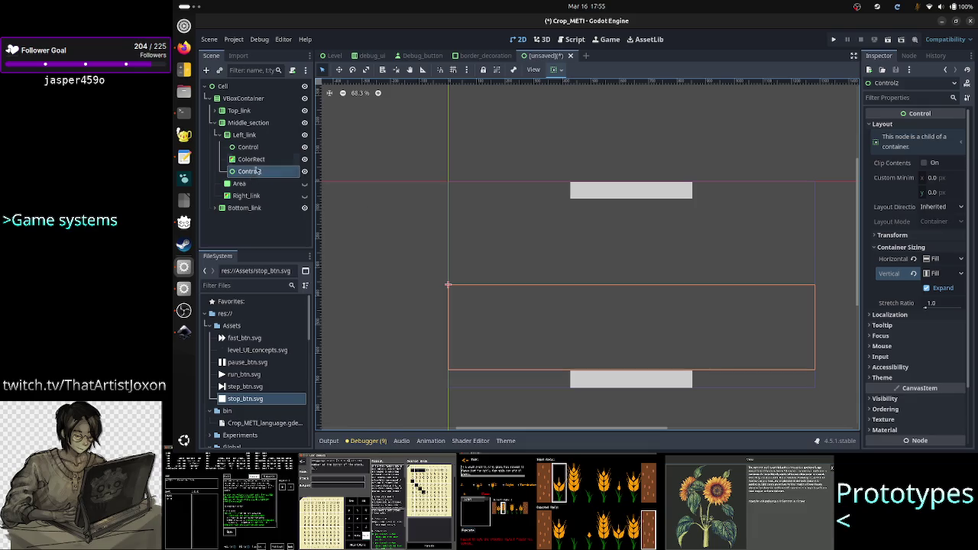
# Make Left_link's ColorRect expand vertically with stretch ratio 10, and unhide Area
pyautogui.moveTo(258, 174); pyautogui.dragTo(259, 166)
pyautogui.click(259, 166)
pyautogui.click(913, 144)
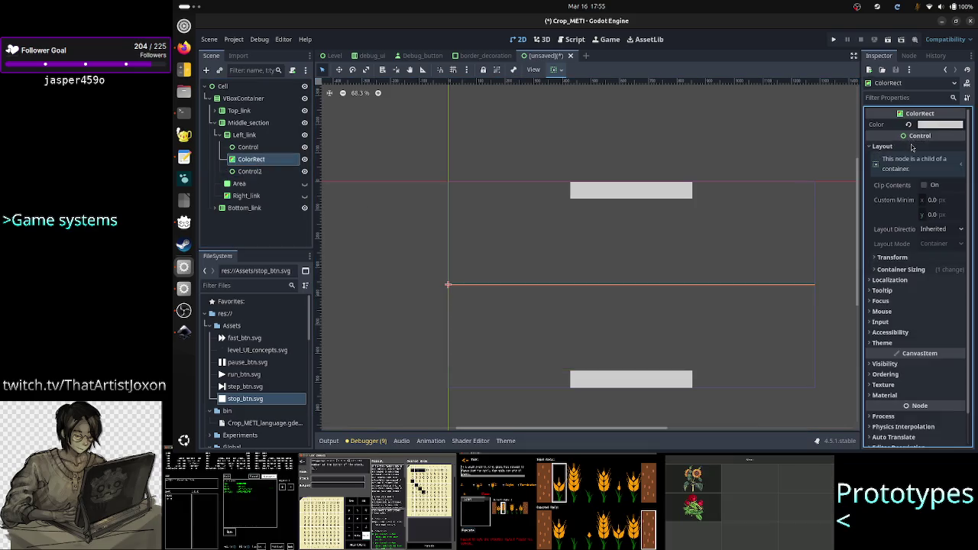
pyautogui.click(912, 270)
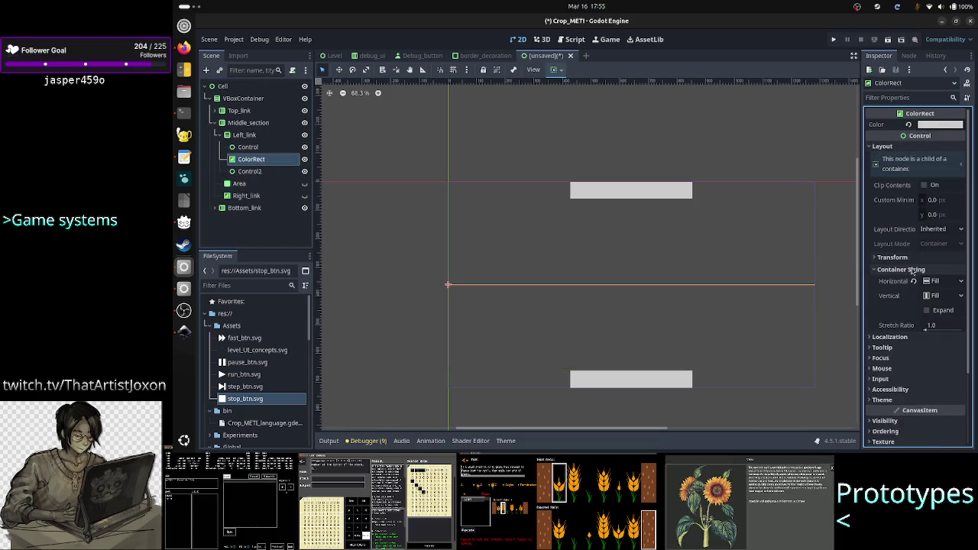
pyautogui.click(927, 311)
pyautogui.click(943, 327)
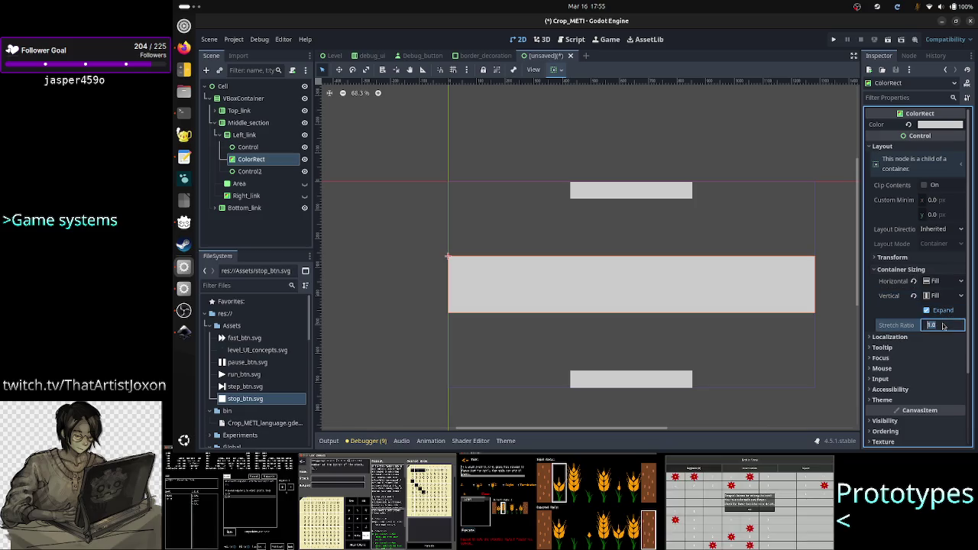
pyautogui.write('10')
pyautogui.press('Return')
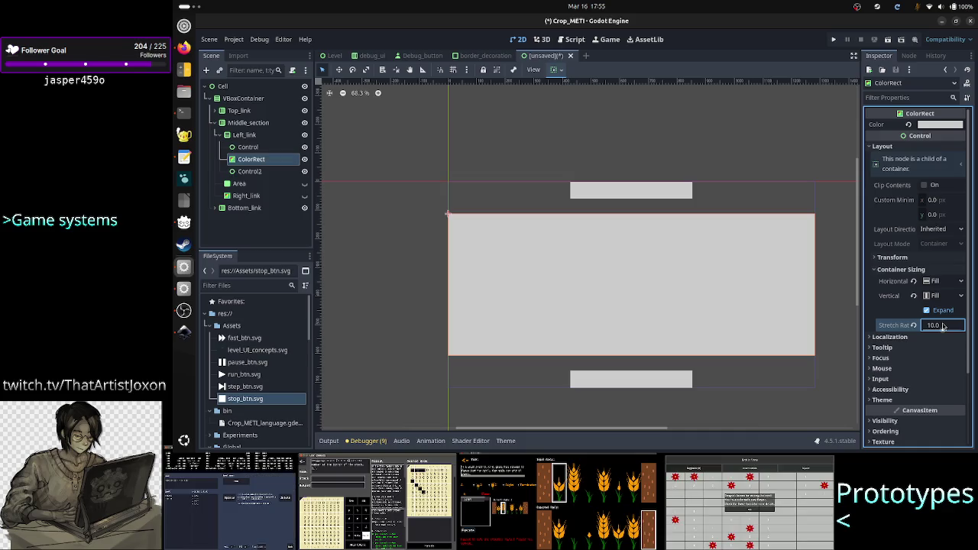
pyautogui.click(304, 184)
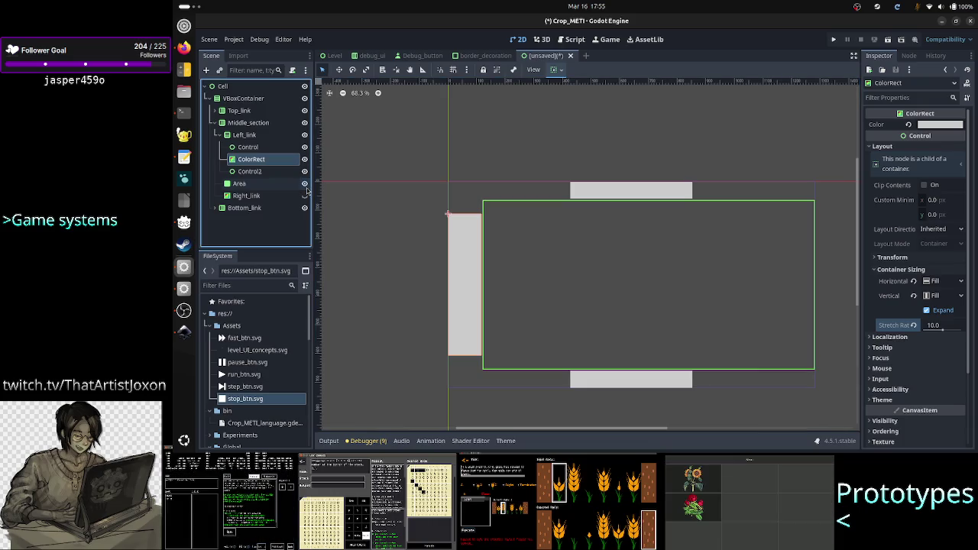
pyautogui.click(267, 198)
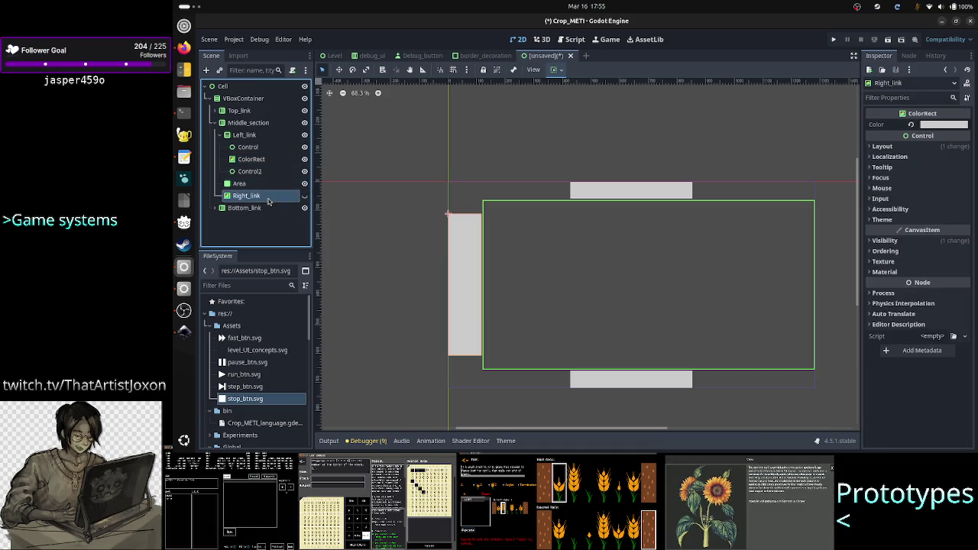
# Delete the old Right_link and copy Left_link with its children
pyautogui.press('Delete')
pyautogui.press('Return')
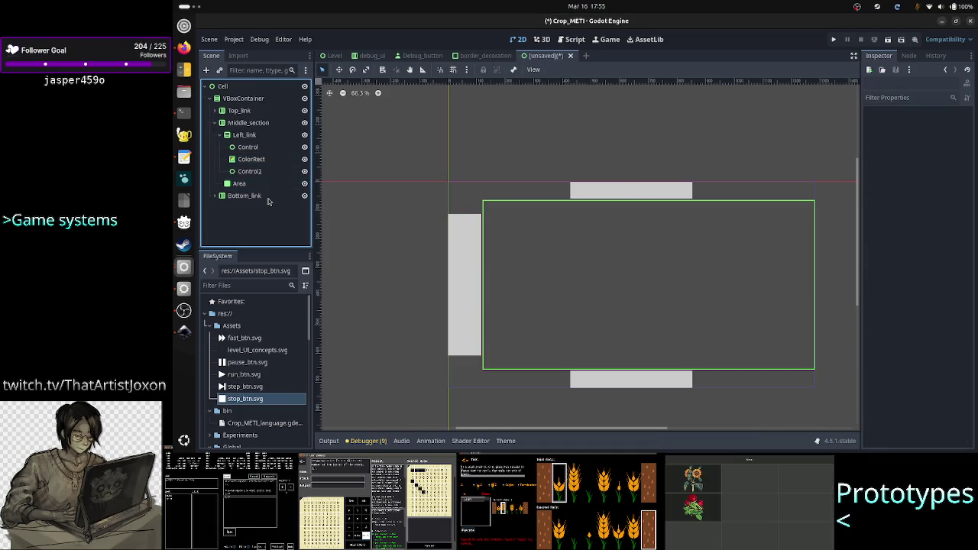
pyautogui.click(221, 135)
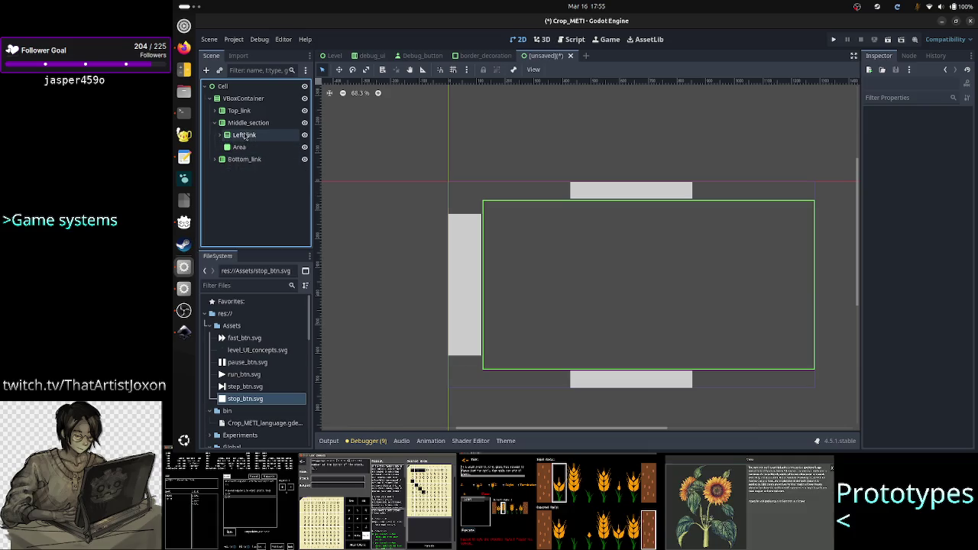
pyautogui.click(244, 136)
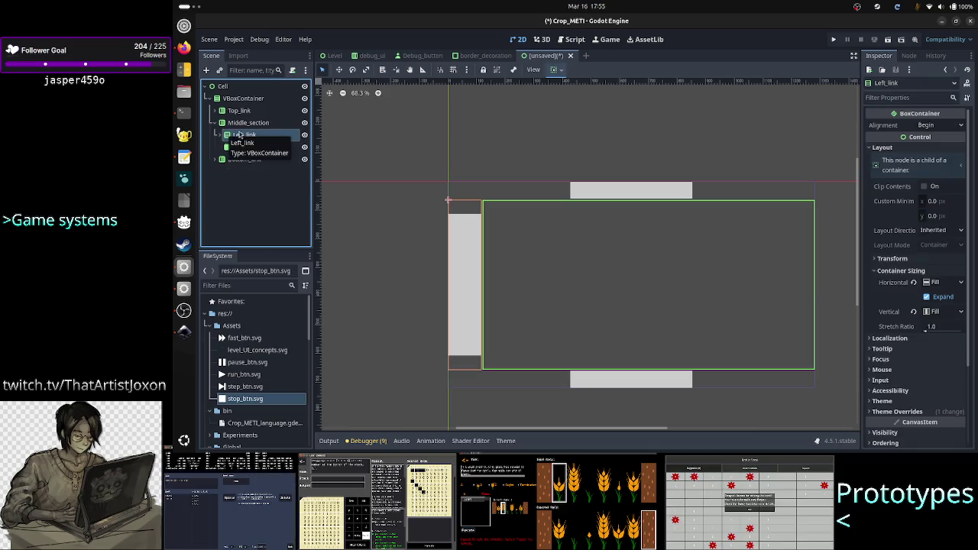
pyautogui.rightClick(248, 136)
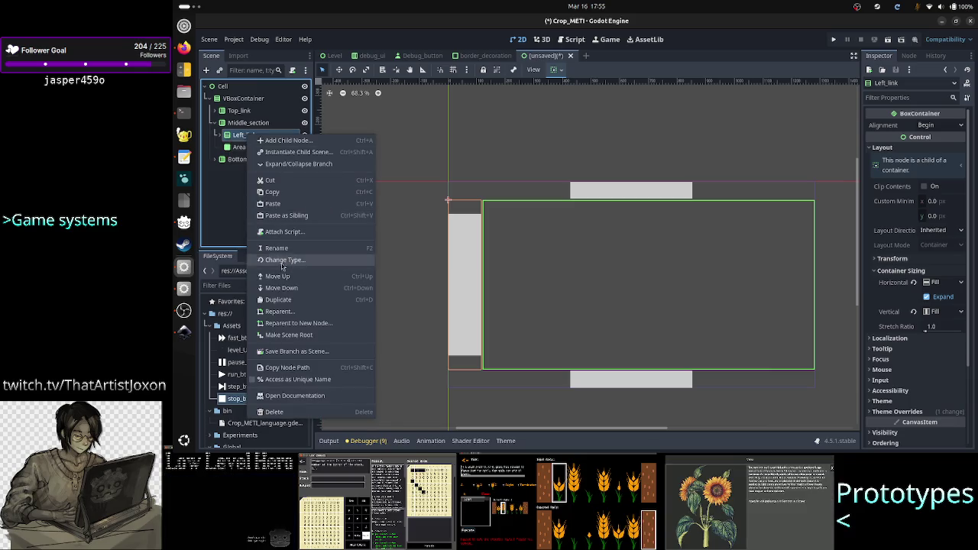
pyautogui.click(282, 196)
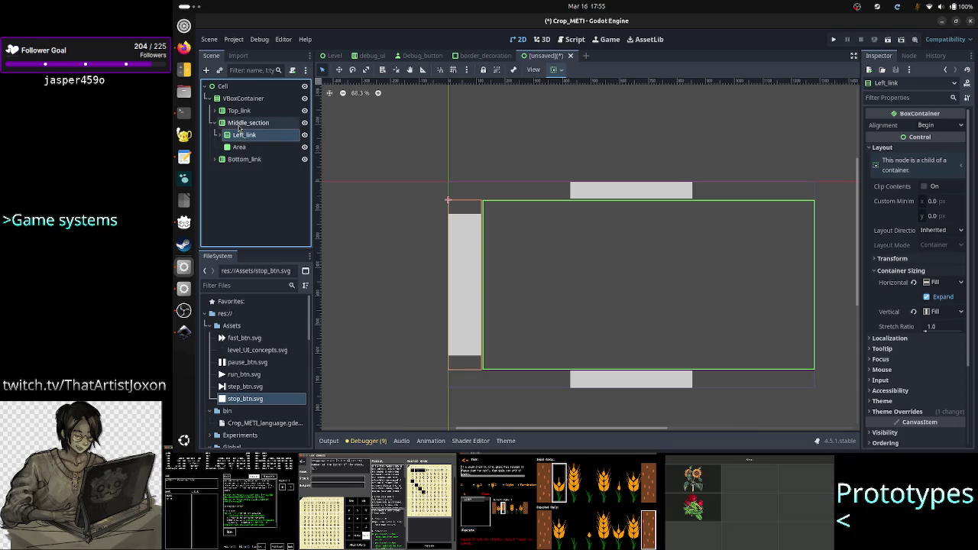
# Paste the Left_link copy into Middle_section and rename Left_link2 to Right_link
pyautogui.click(239, 126)
pyautogui.hotkey('ctrl', 'v')
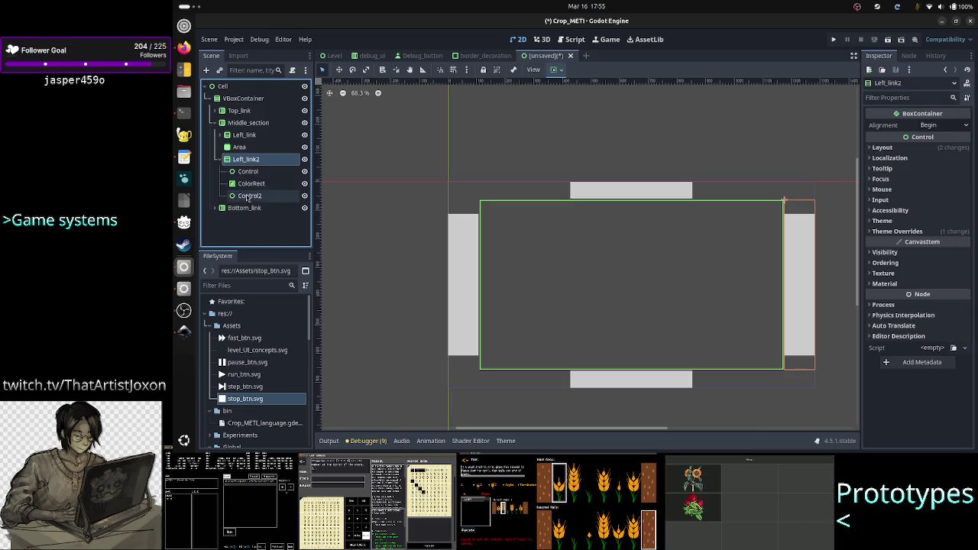
pyautogui.click(248, 228)
pyautogui.press('Down')
pyautogui.press('Up')
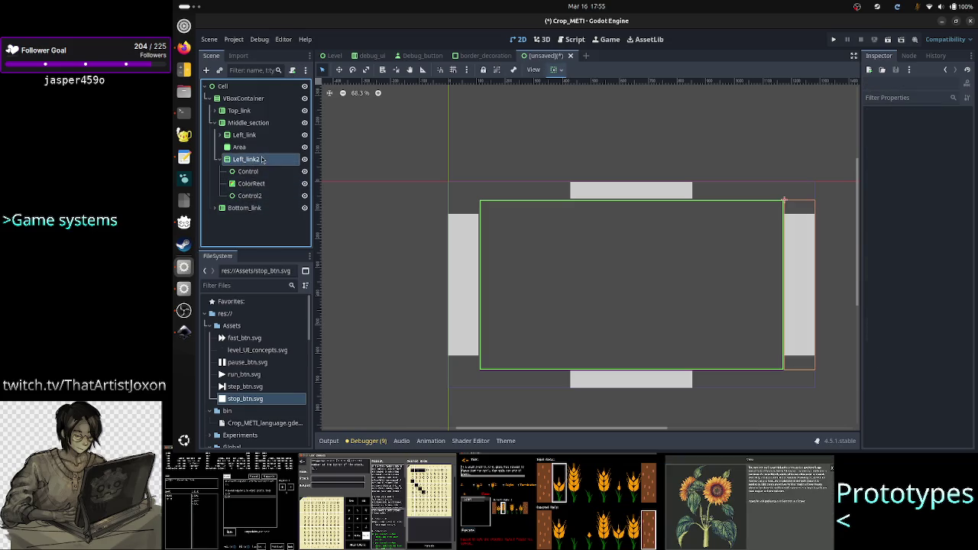
pyautogui.press('F2')
pyautogui.write('R')
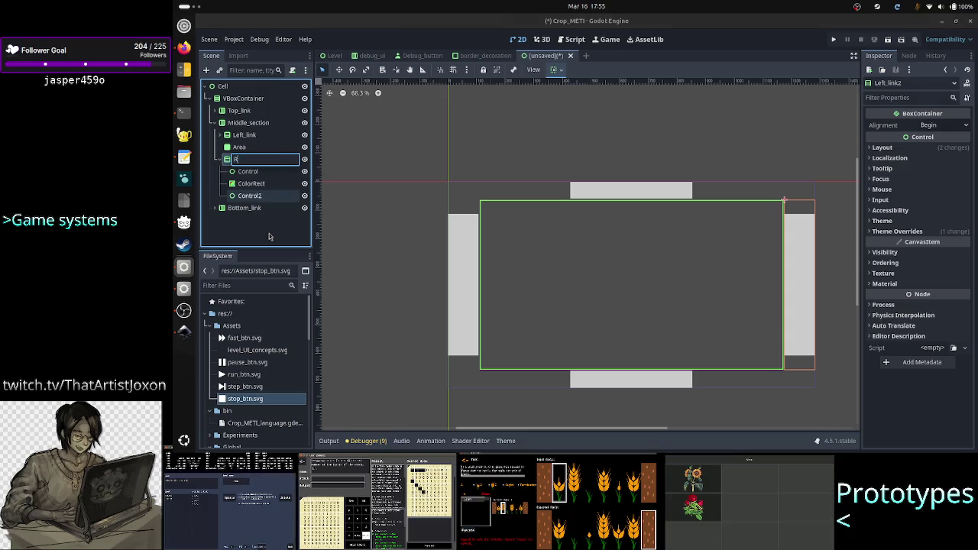
pyautogui.write('ight_link')
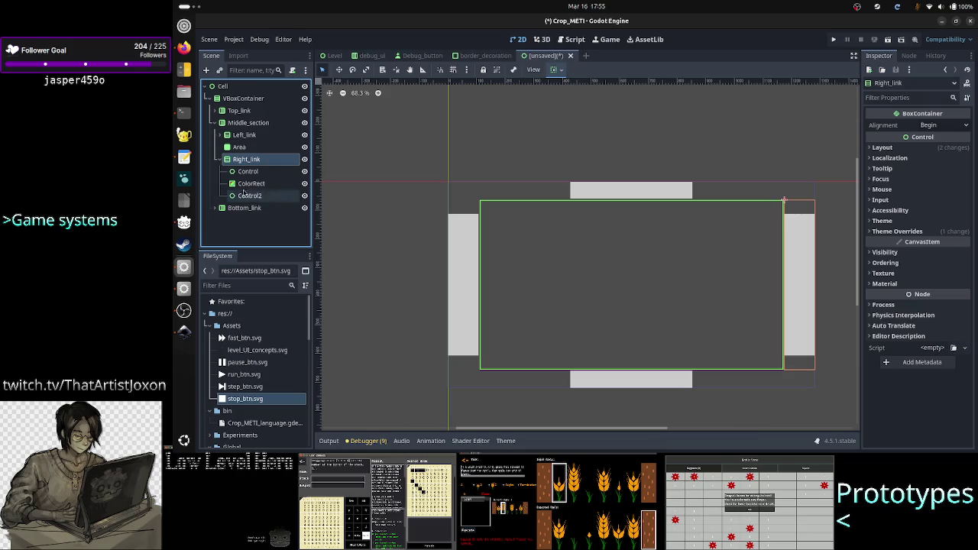
pyautogui.press('Return')
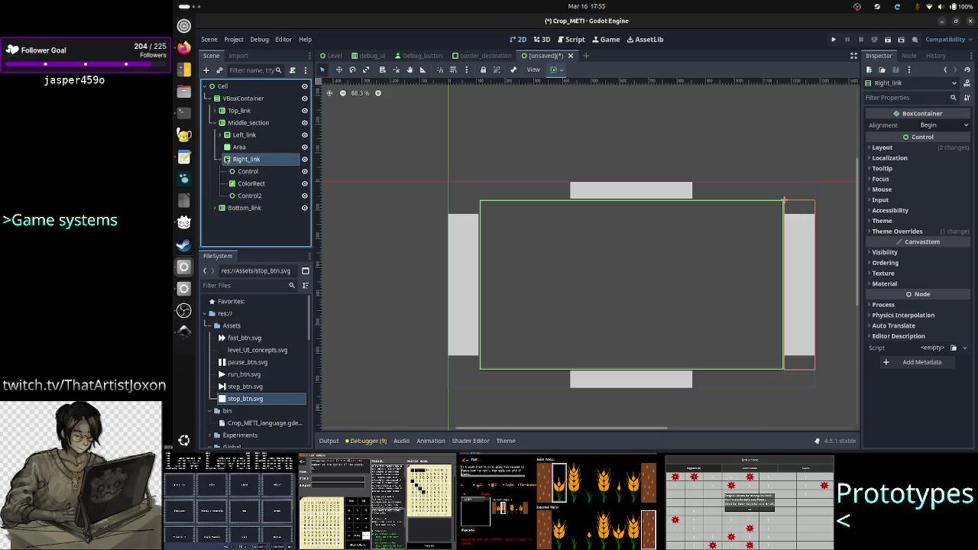
pyautogui.click(219, 159)
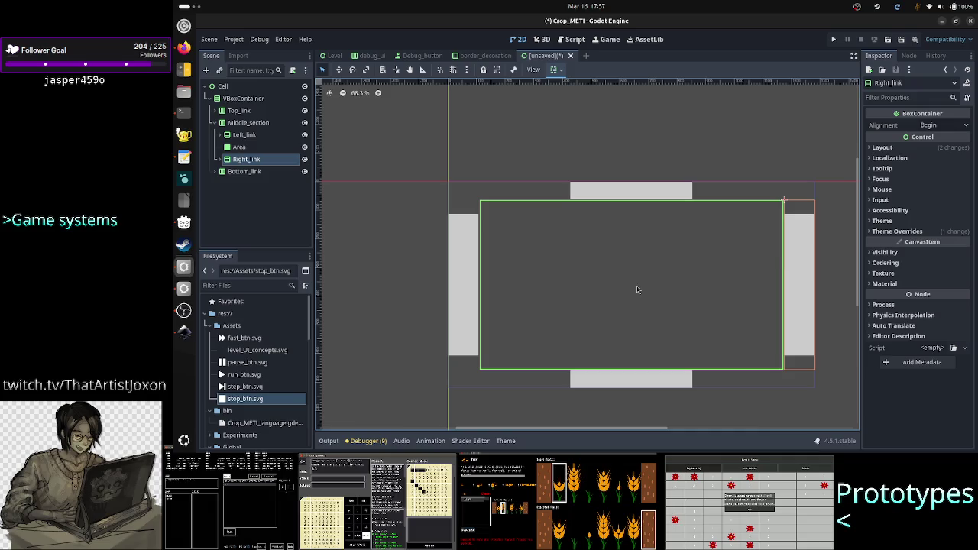
pyautogui.click(250, 149)
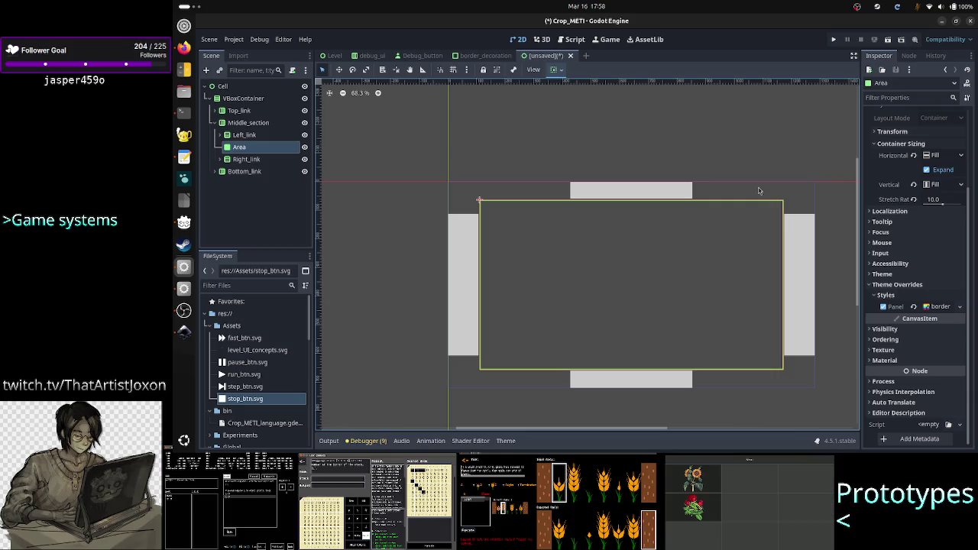
pyautogui.moveTo(908, 200)
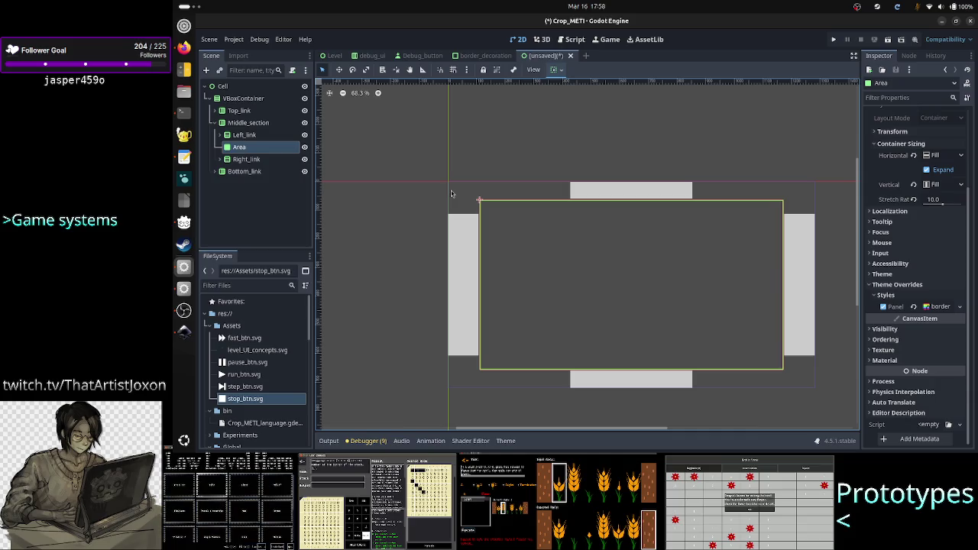
pyautogui.click(245, 101)
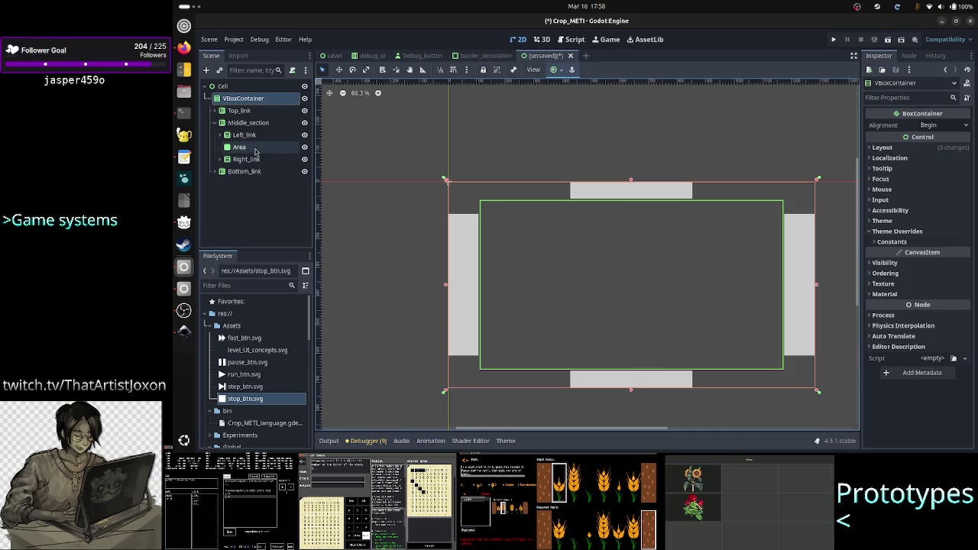
pyautogui.click(246, 147)
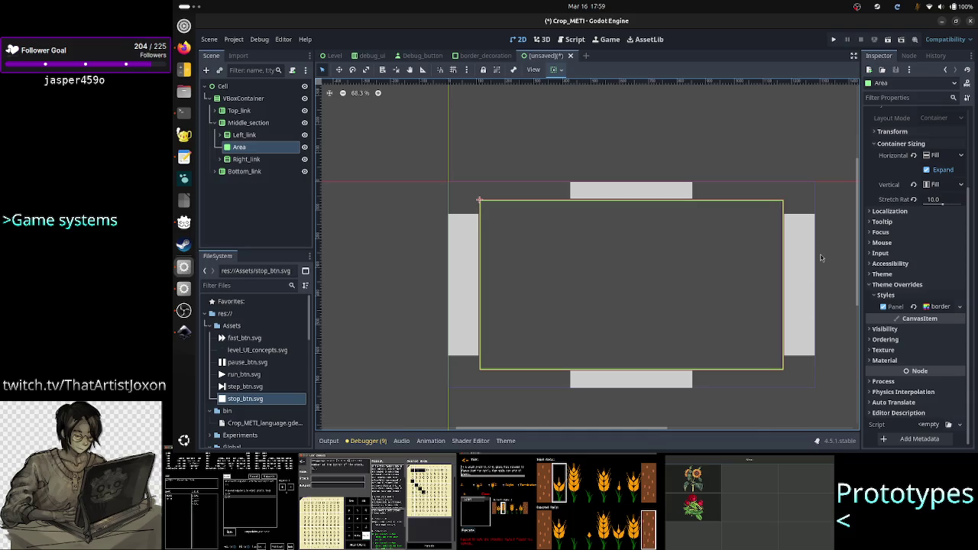
pyautogui.hotkey('alt', 'Tab')
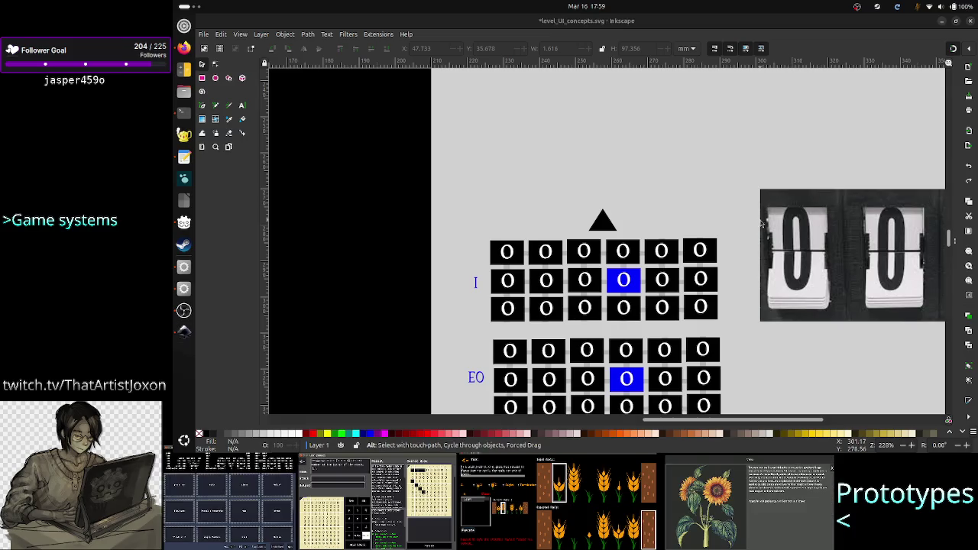
pyautogui.hotkey('alt', 'Tab')
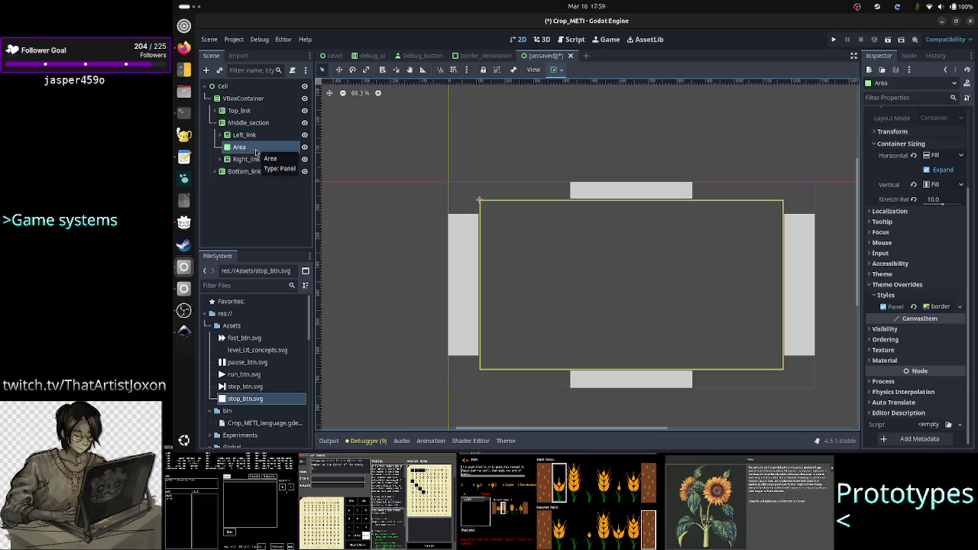
# Set the stretch ratio of Left_link's ColorRect to 2.0, after briefly trying 5.0
pyautogui.click(220, 135)
pyautogui.click(251, 159)
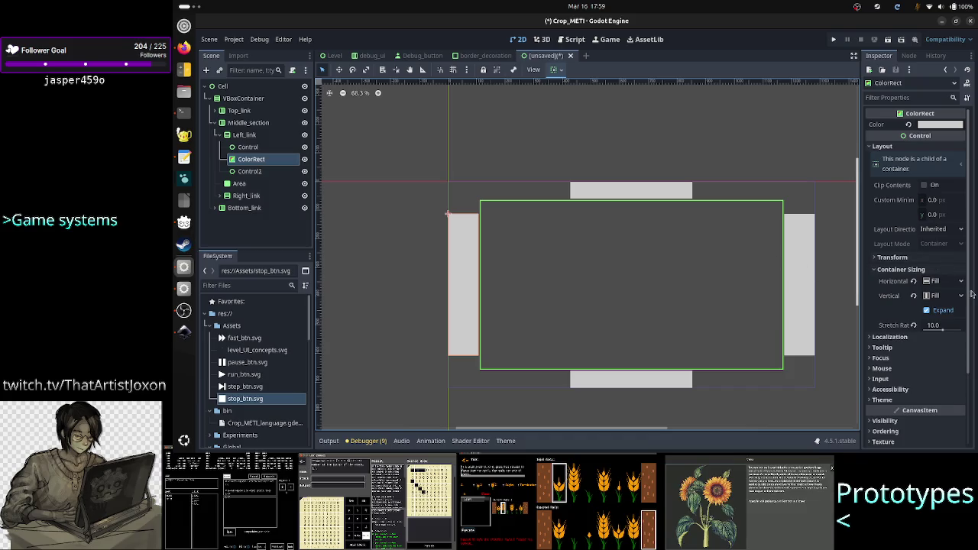
pyautogui.click(949, 326)
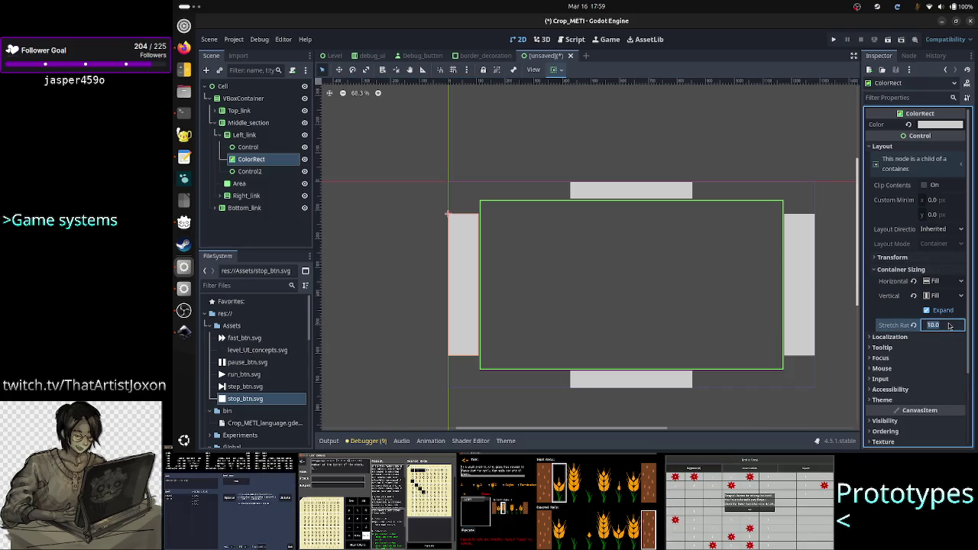
pyautogui.write('5')
pyautogui.press('Return')
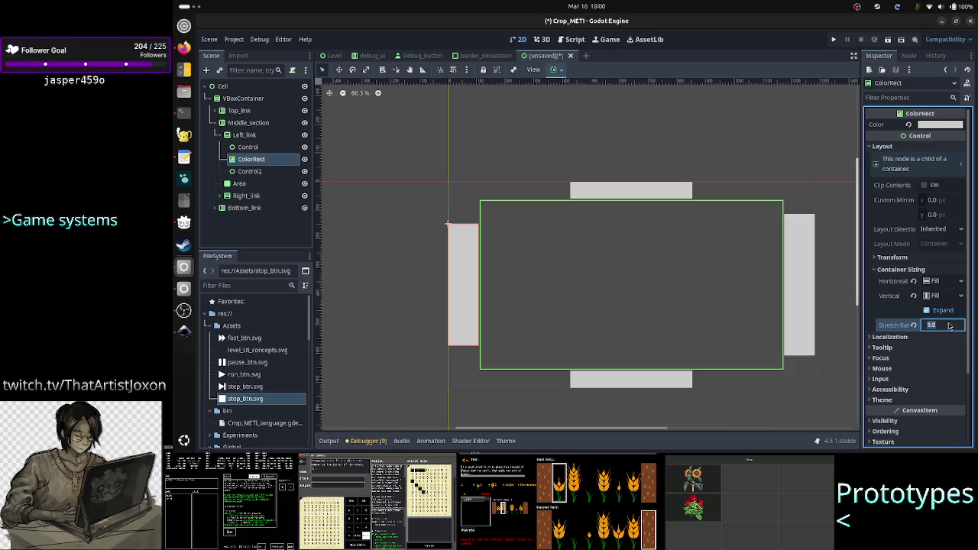
pyautogui.write('2')
pyautogui.press('Return')
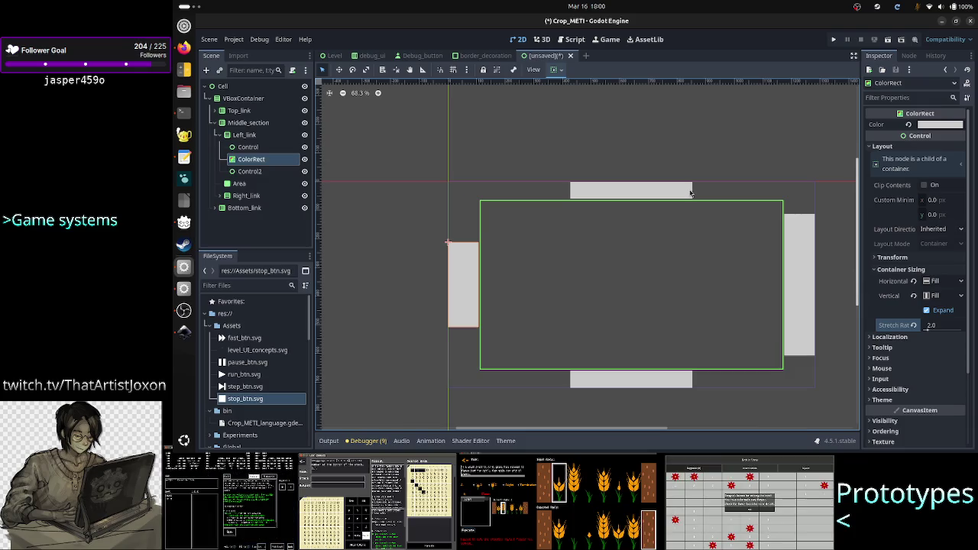
pyautogui.click(411, 264)
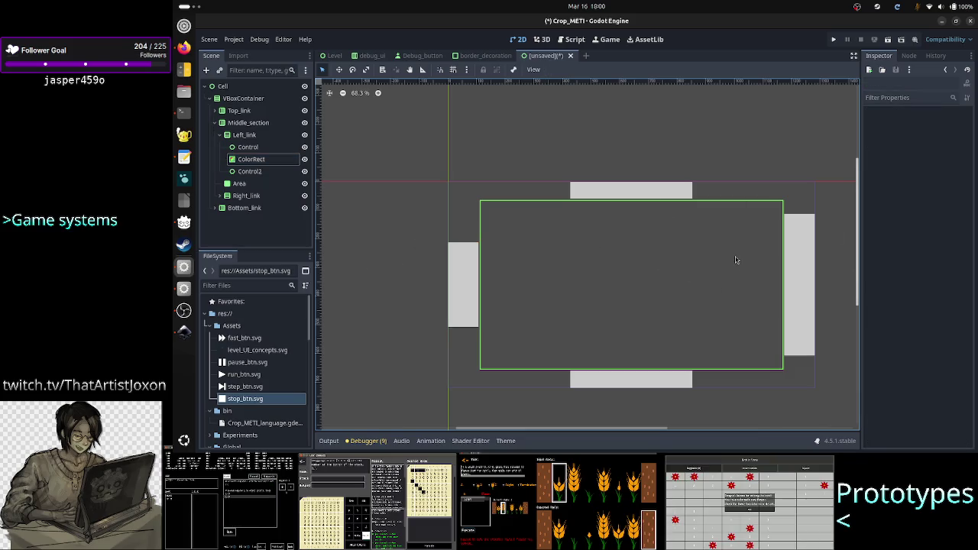
pyautogui.click(252, 102)
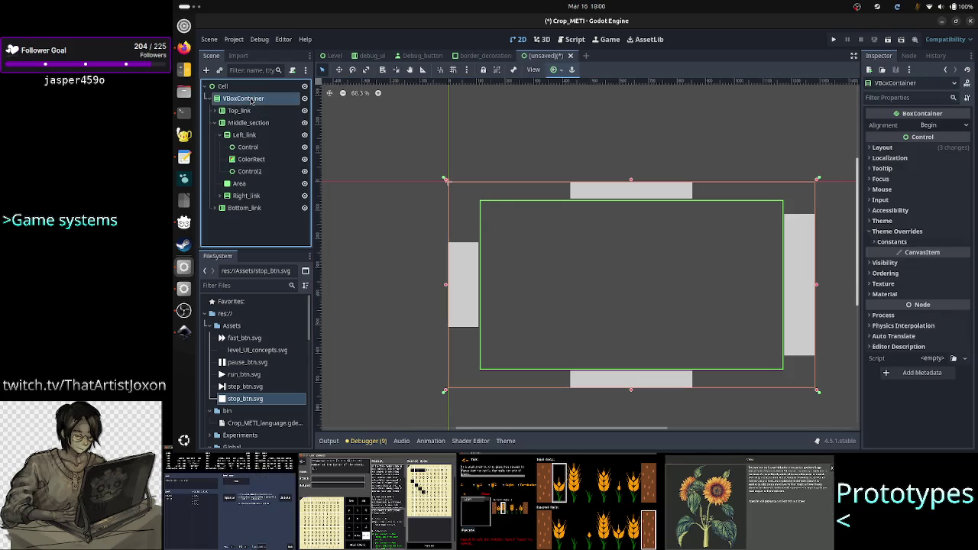
pyautogui.click(236, 88)
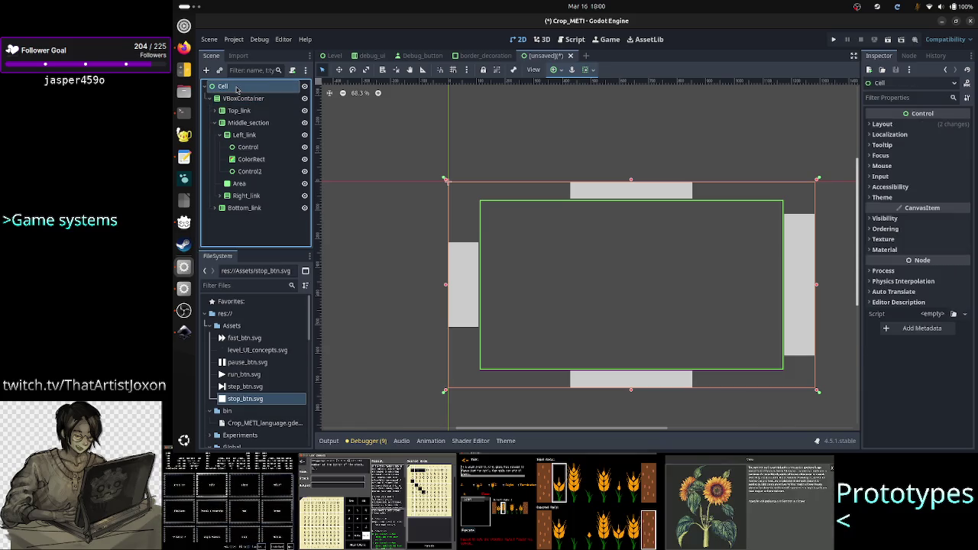
pyautogui.click(237, 99)
pyautogui.click(240, 110)
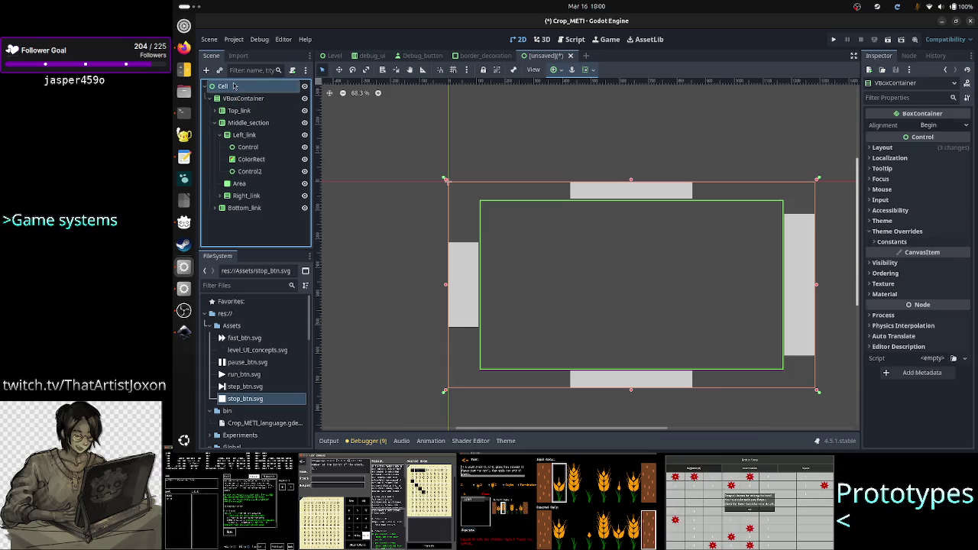
pyautogui.click(220, 86)
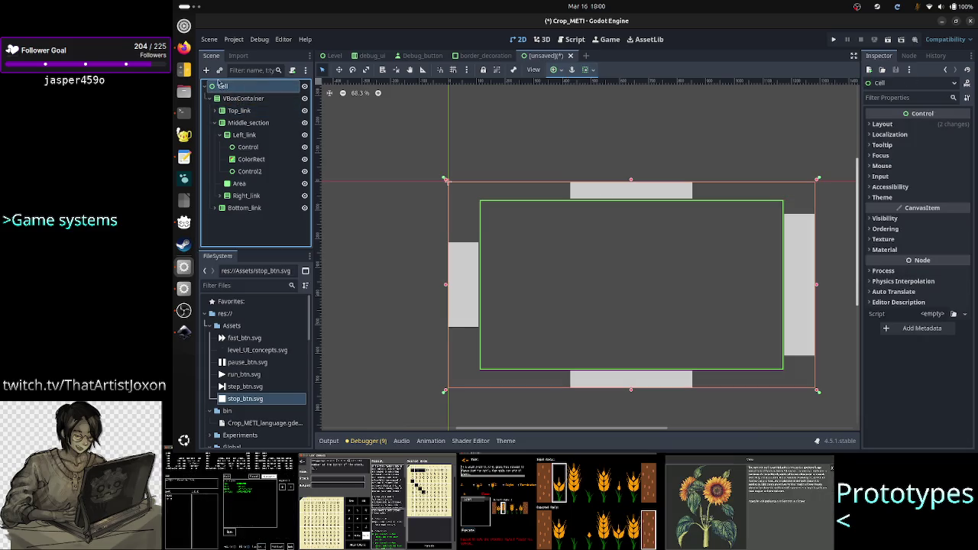
pyautogui.click(206, 70)
pyautogui.write('aspect')
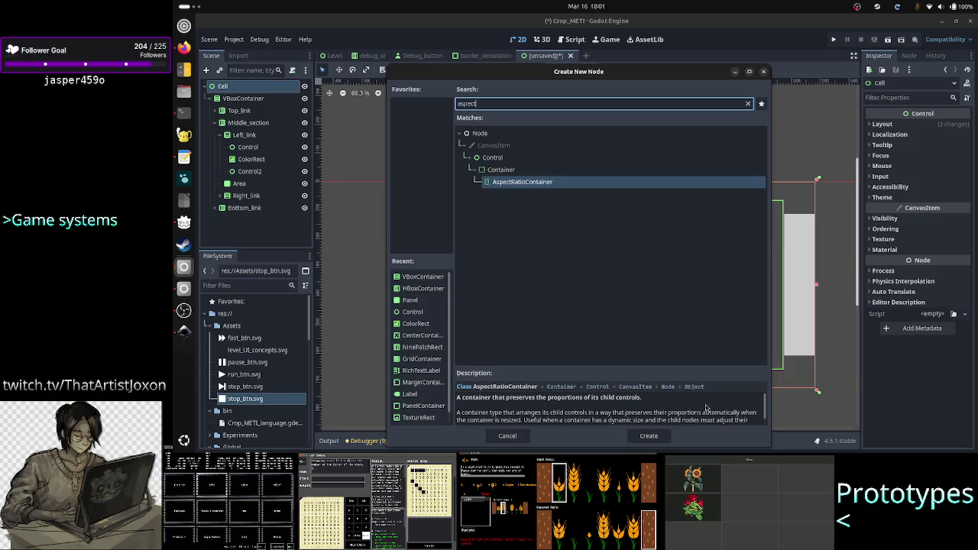
pyautogui.moveTo(766, 412); pyautogui.dragTo(766, 419)
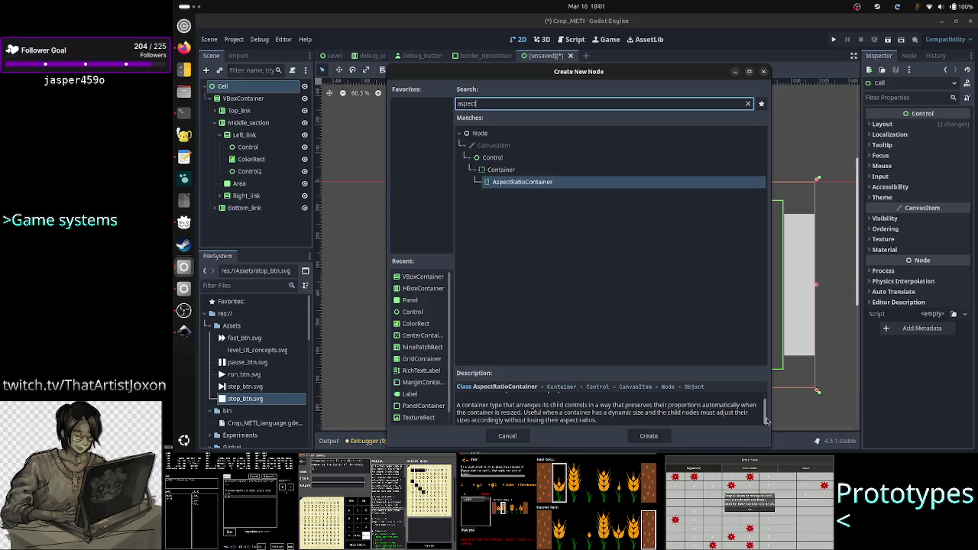
pyautogui.moveTo(766, 420); pyautogui.dragTo(766, 396)
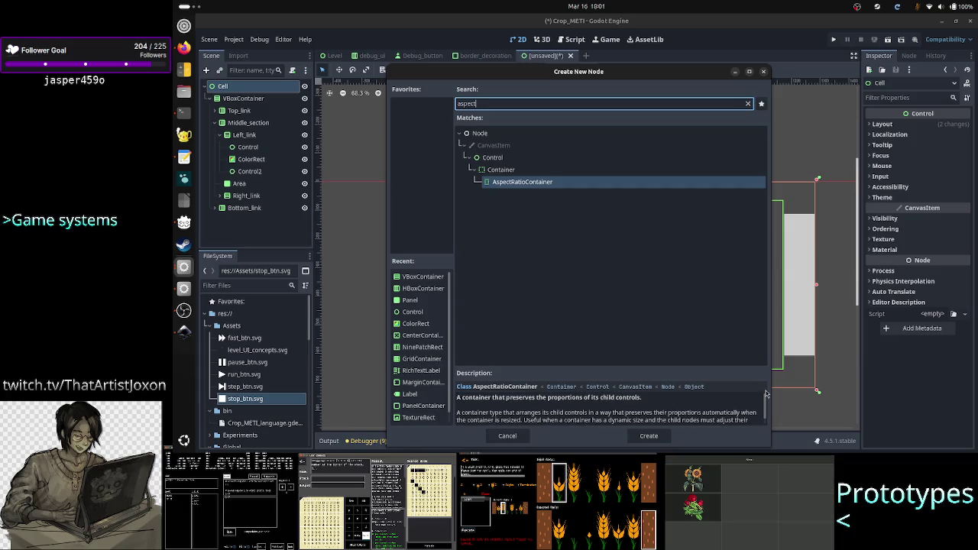
pyautogui.click(763, 71)
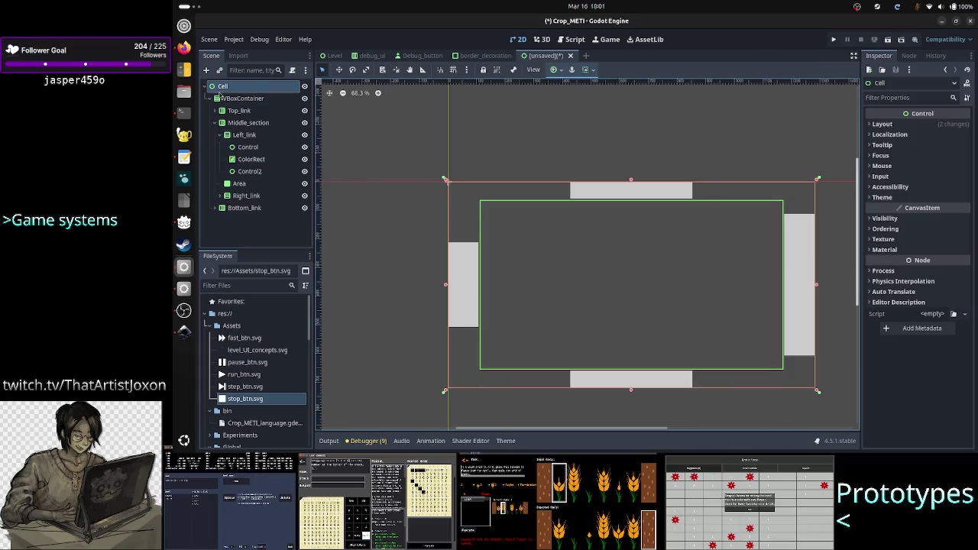
# Show VBoxContainer's Layout and Transform settings, revealing its full-rect 1280 × 720 size
pyautogui.click(239, 99)
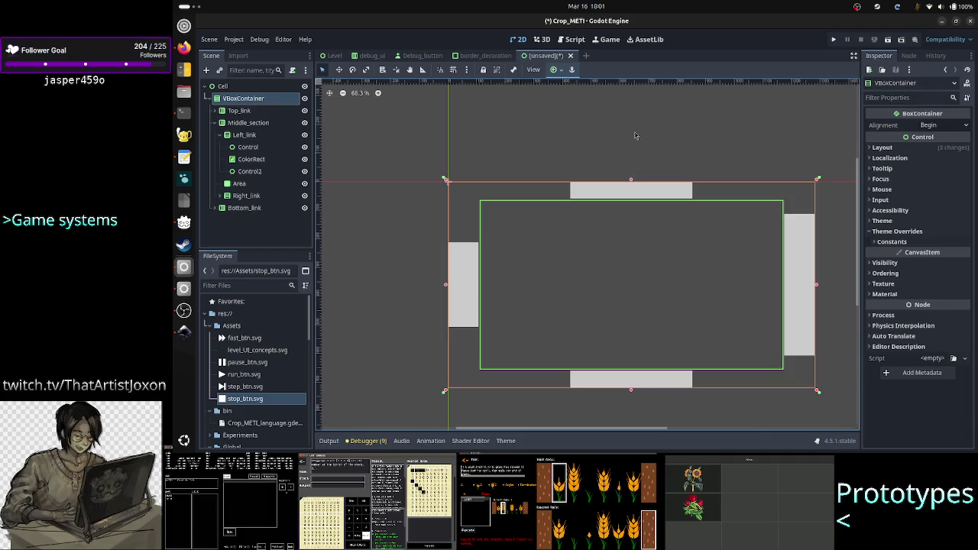
pyautogui.click(916, 147)
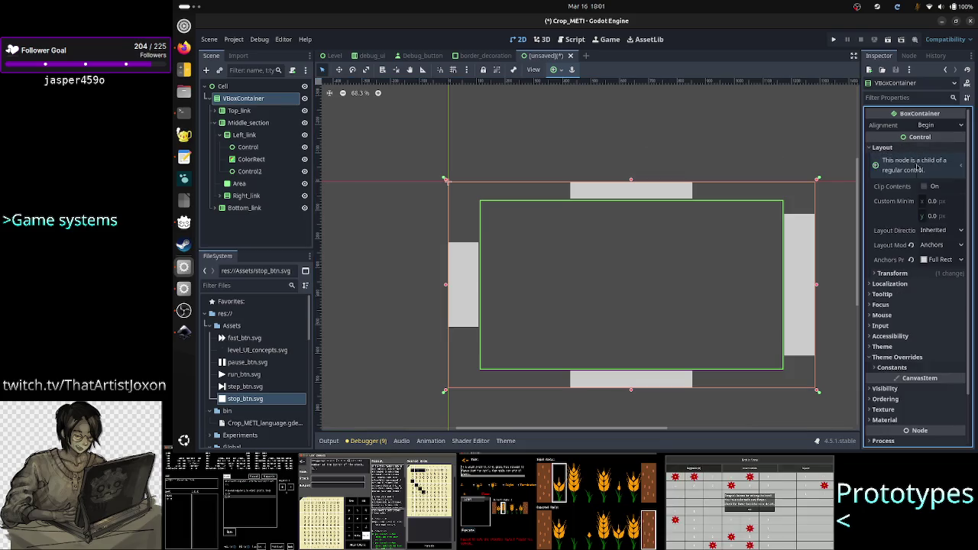
pyautogui.click(909, 273)
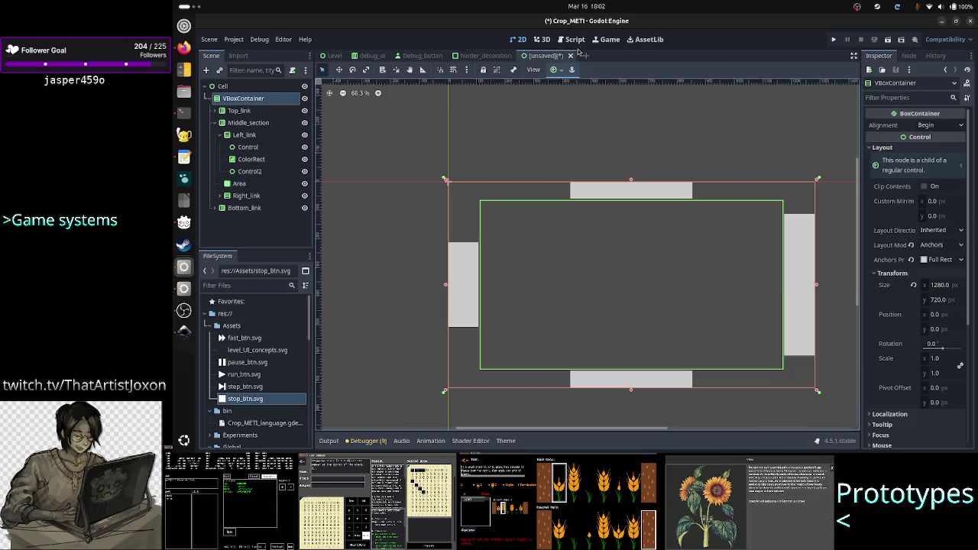
# Look up AspectRatioContainer and its description in the Create New Node list, then cancel
pyautogui.click(207, 71)
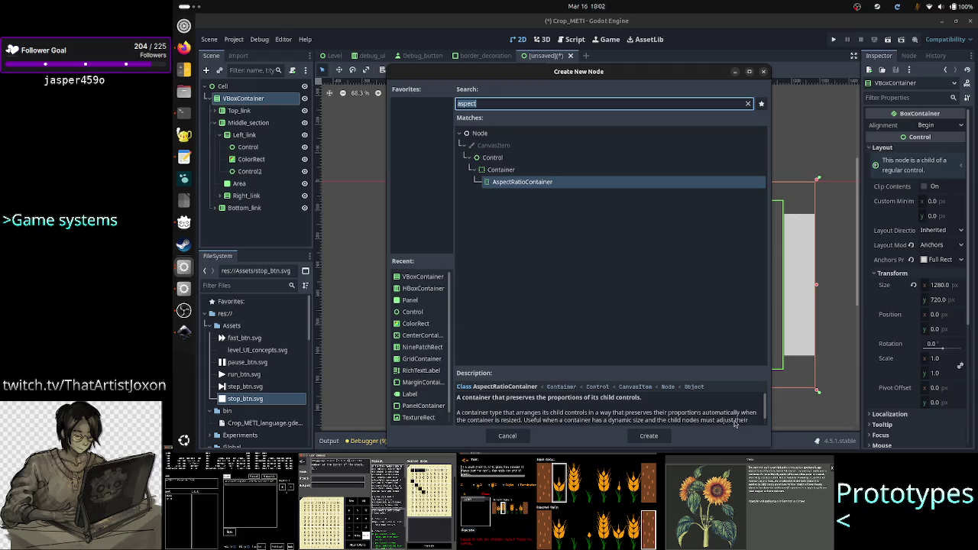
pyautogui.scroll(-1, 710, 405)
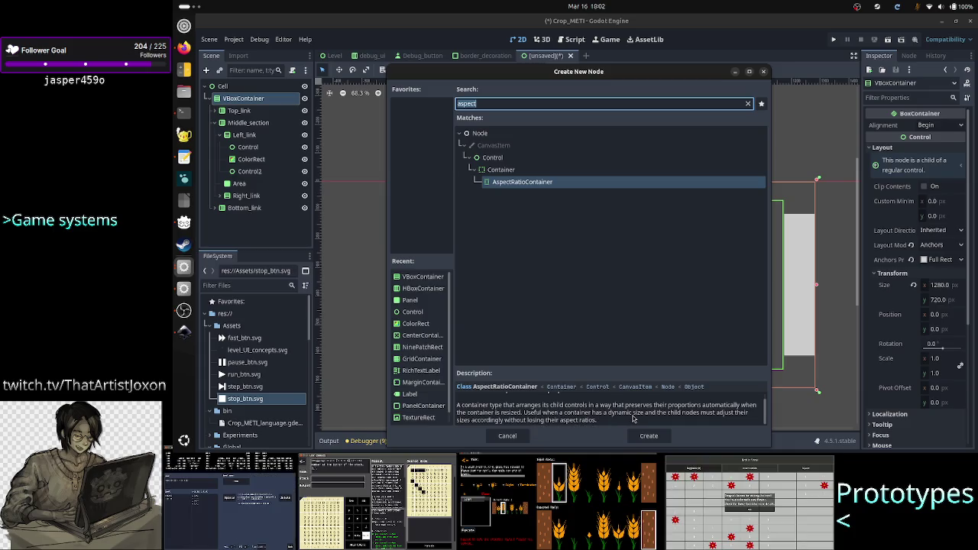
pyautogui.click(507, 436)
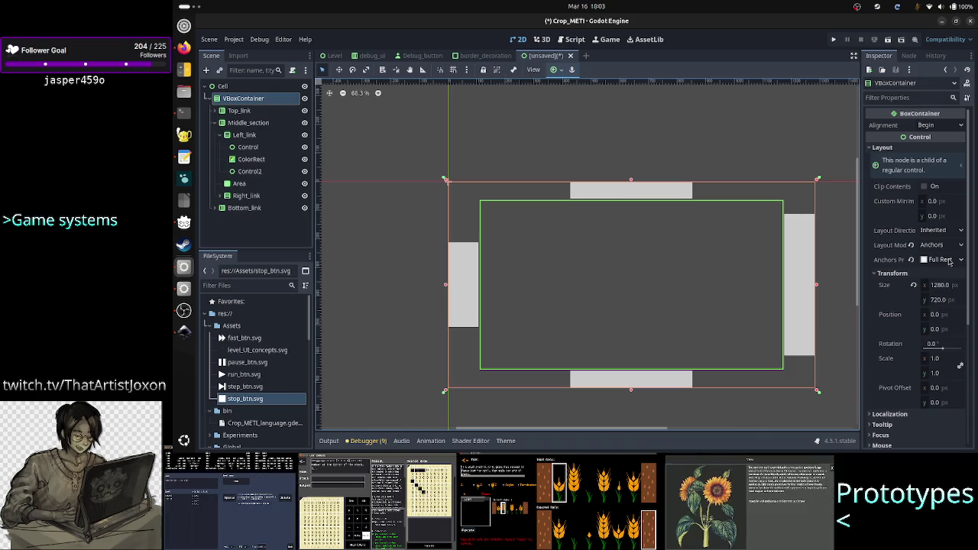
# Scroll and drag the Godot canvas briefly, then switch over to Firefox
pyautogui.scroll(-1, 623, 432)
pyautogui.moveTo(622, 432); pyautogui.dragTo(647, 433)
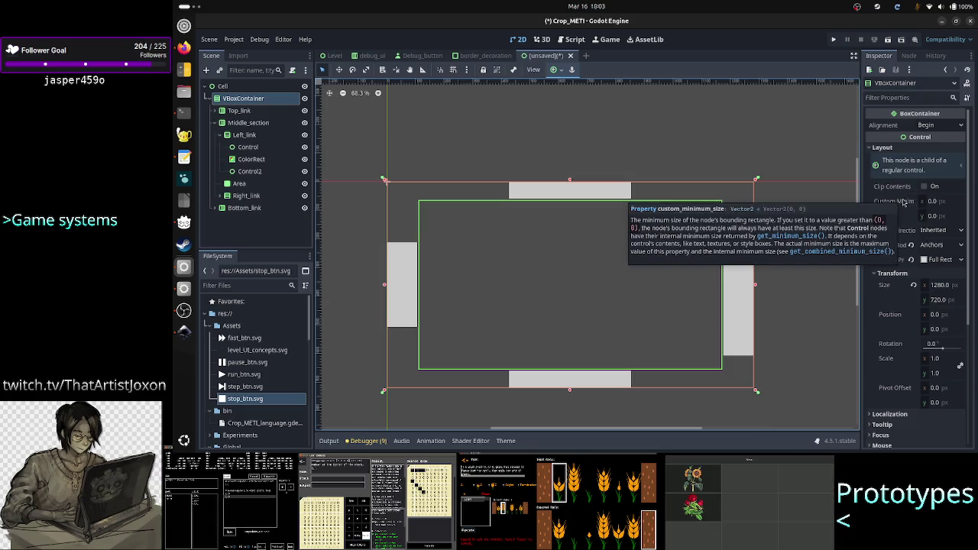
pyautogui.click(184, 48)
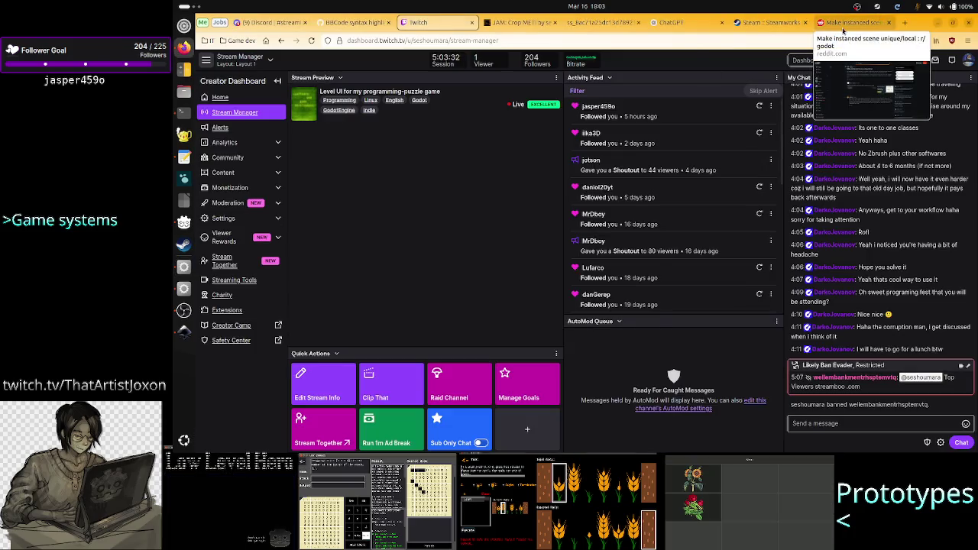
# Open a new tab, clear the old find-in-page phrase and close the find bar
pyautogui.click(844, 27)
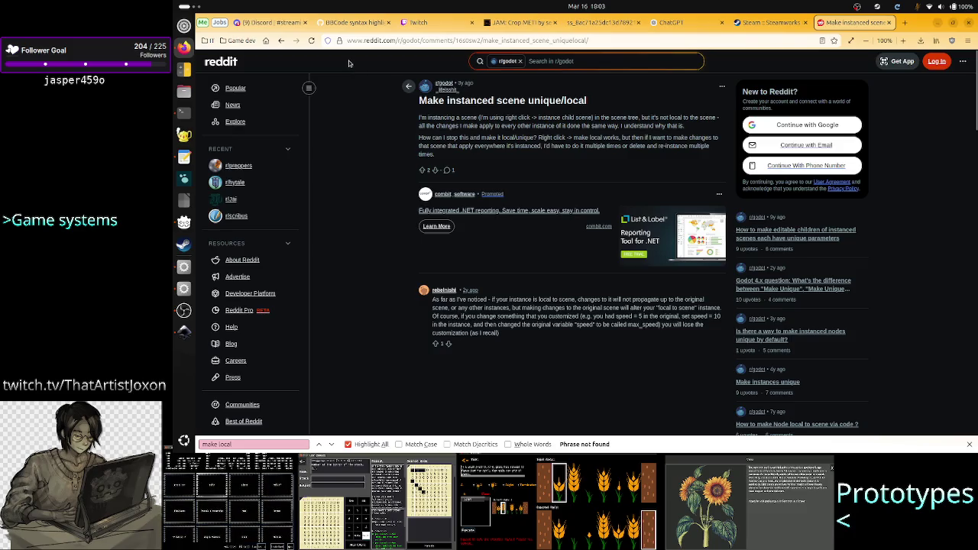
pyautogui.click(267, 41)
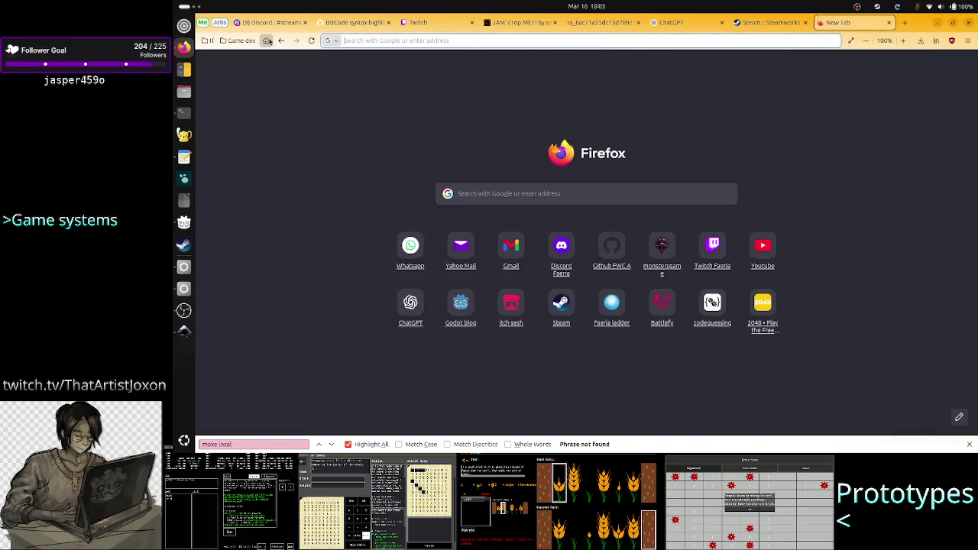
pyautogui.tripleClick(263, 444)
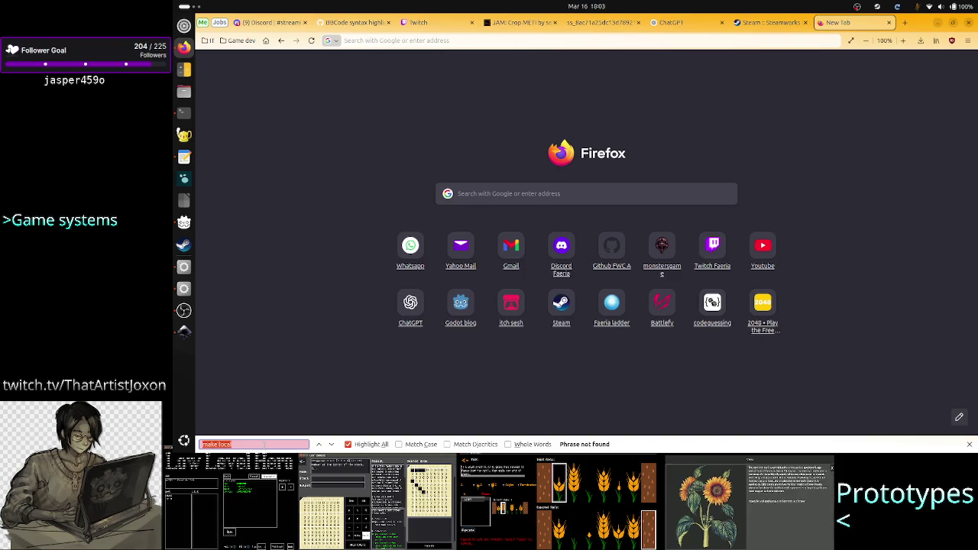
pyautogui.press('BackSpace')
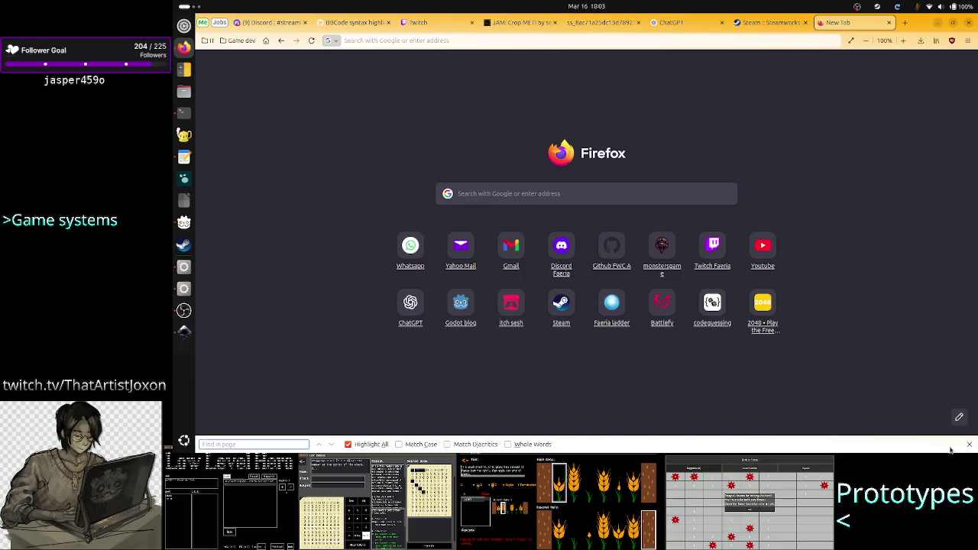
pyautogui.click(969, 445)
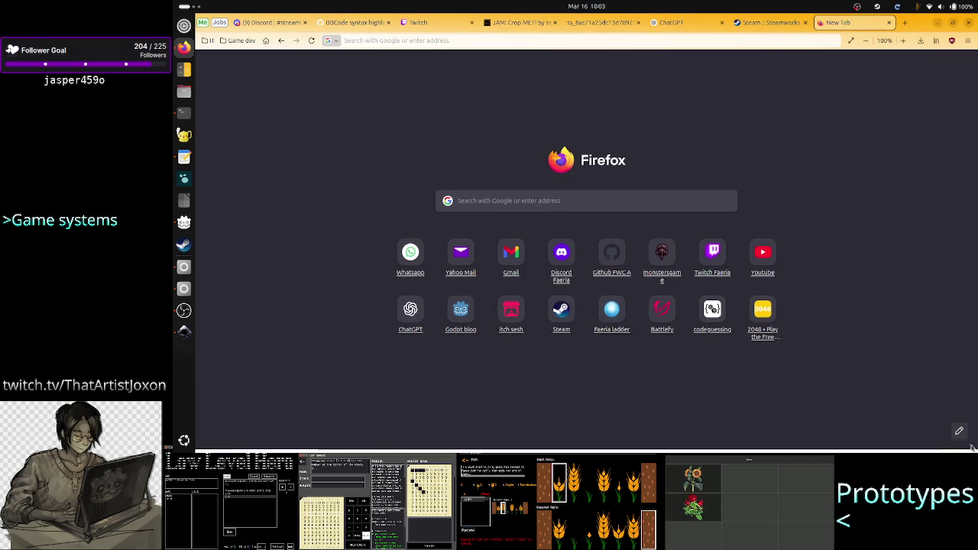
# Google 'godot specify aspect ratio for a ui control node' and open the container aspect-ratio forum thread
pyautogui.click(592, 203)
pyautogui.write('godot')
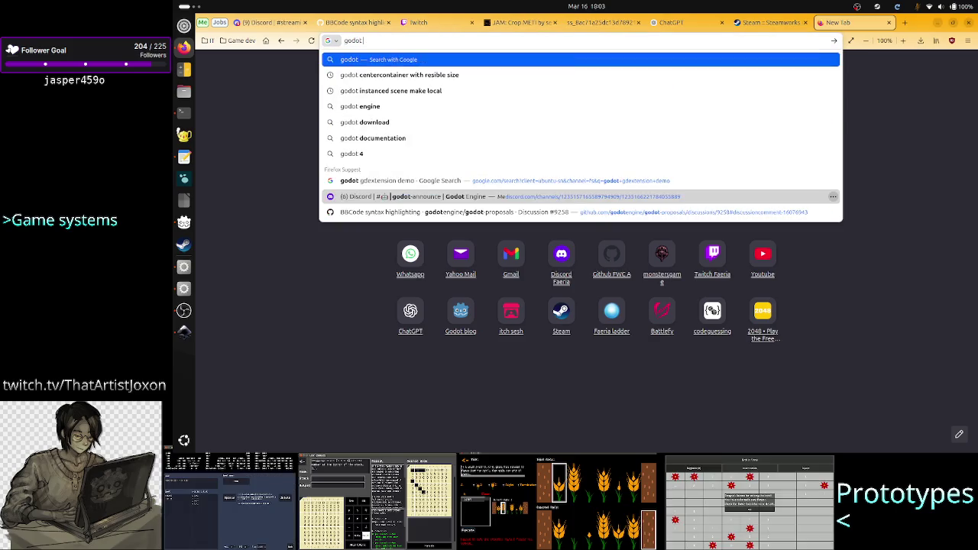
pyautogui.write(' specif')
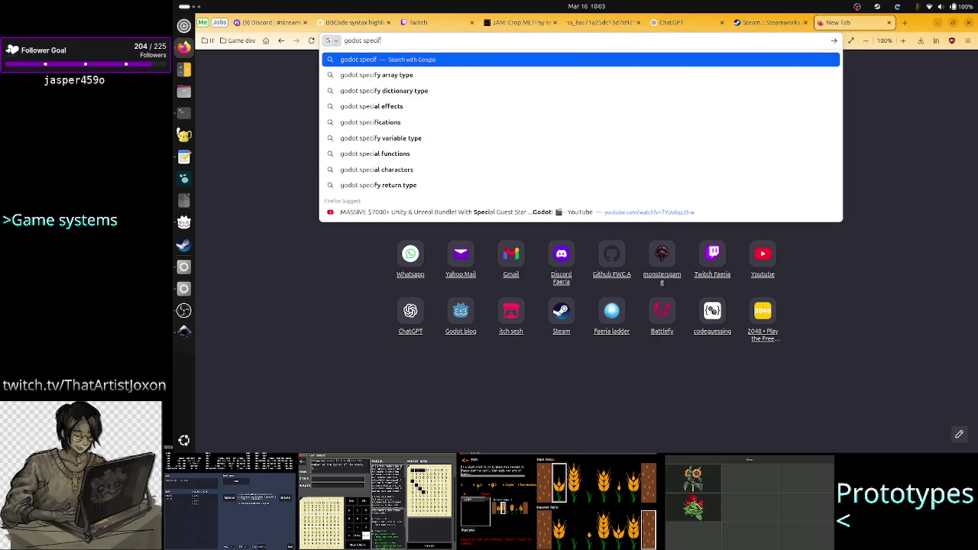
pyautogui.write('y ')
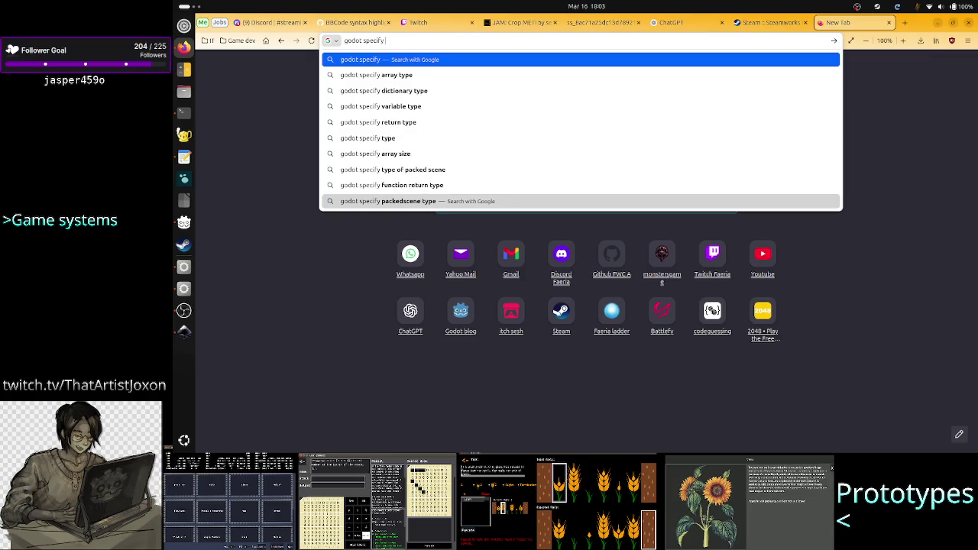
pyautogui.write('aspect ratio for a')
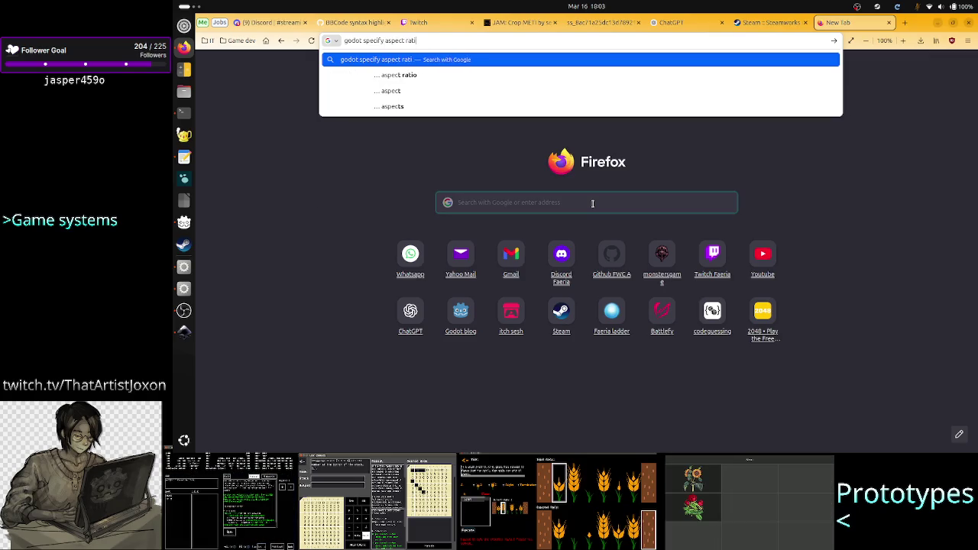
pyautogui.write(' ui contr')
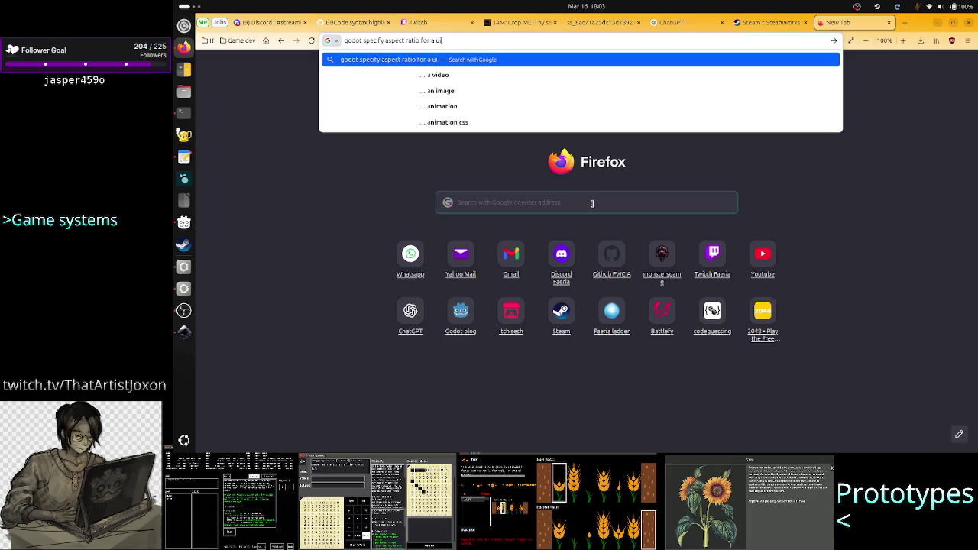
pyautogui.write('ol node')
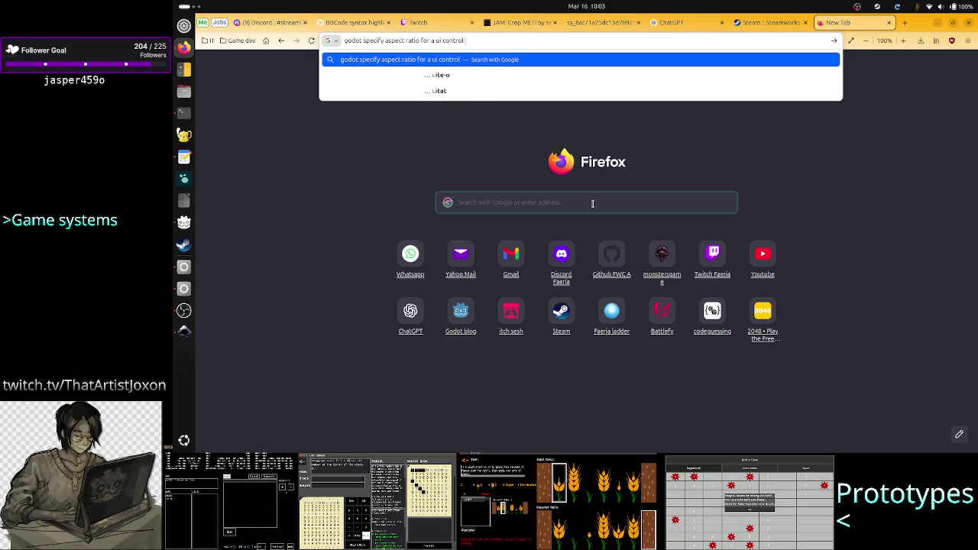
pyautogui.press('Return')
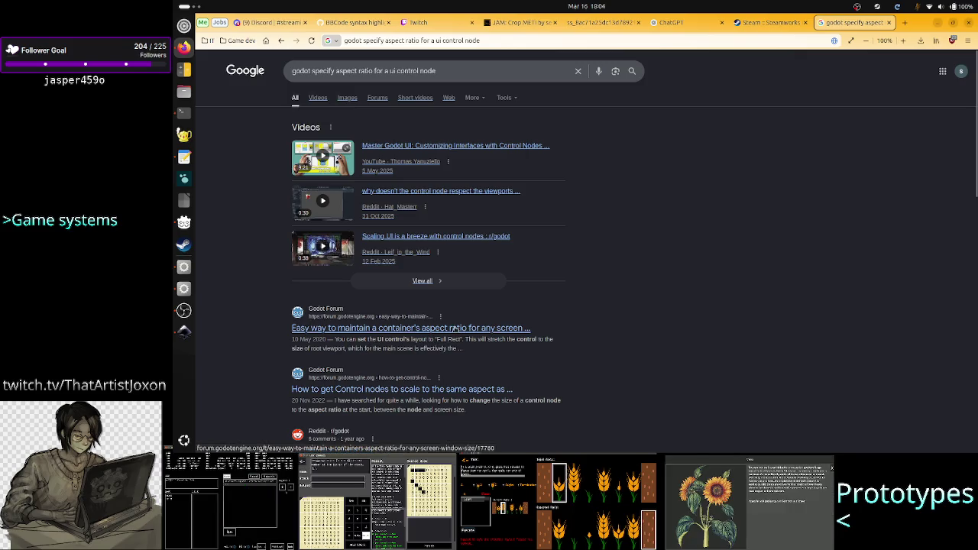
pyautogui.click(455, 329)
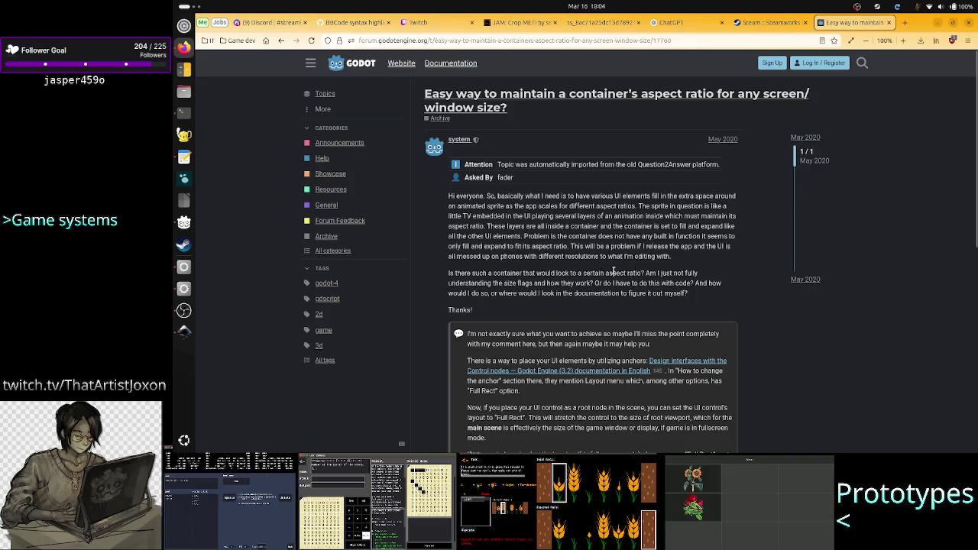
pyautogui.scroll(-3, 538, 291)
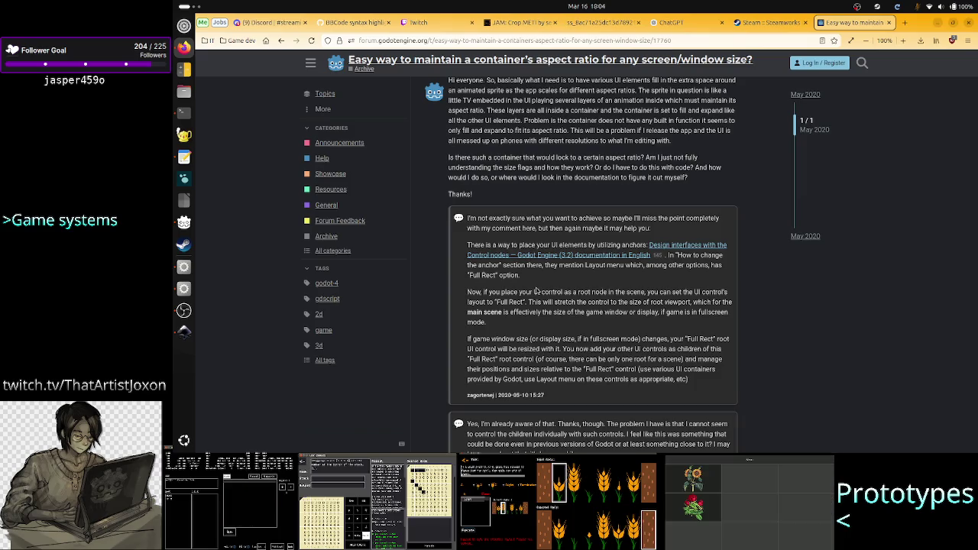
pyautogui.scroll(-1, 535, 289)
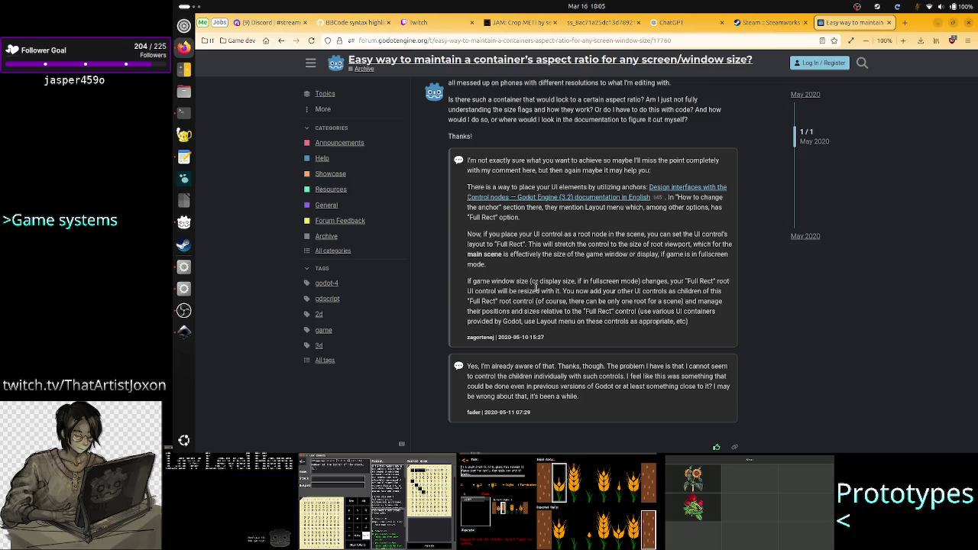
pyautogui.scroll(-4, 537, 289)
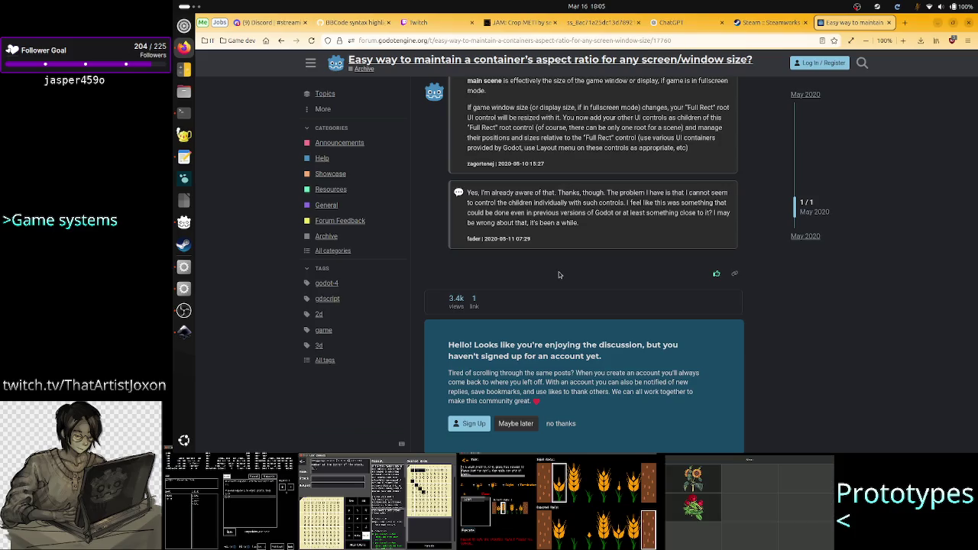
pyautogui.scroll(-1, 559, 274)
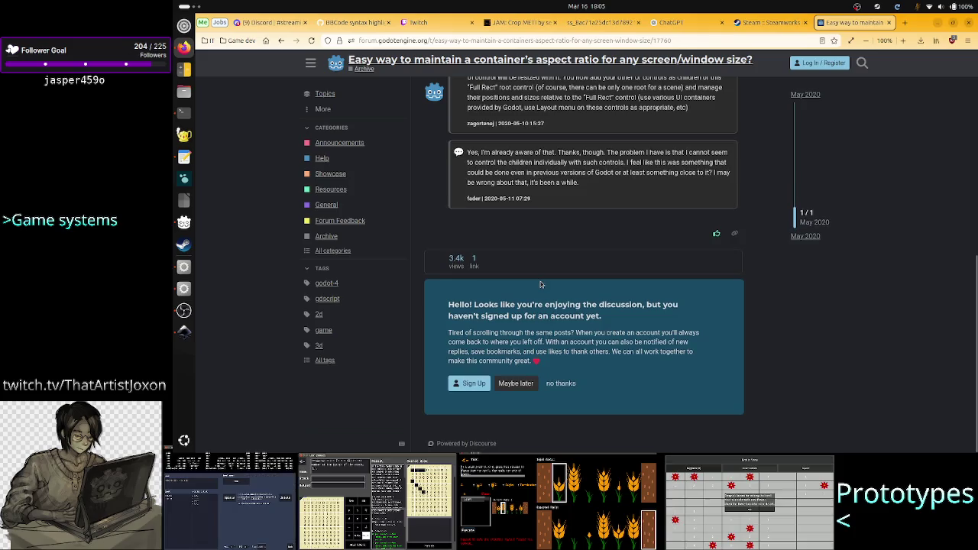
pyautogui.click(281, 41)
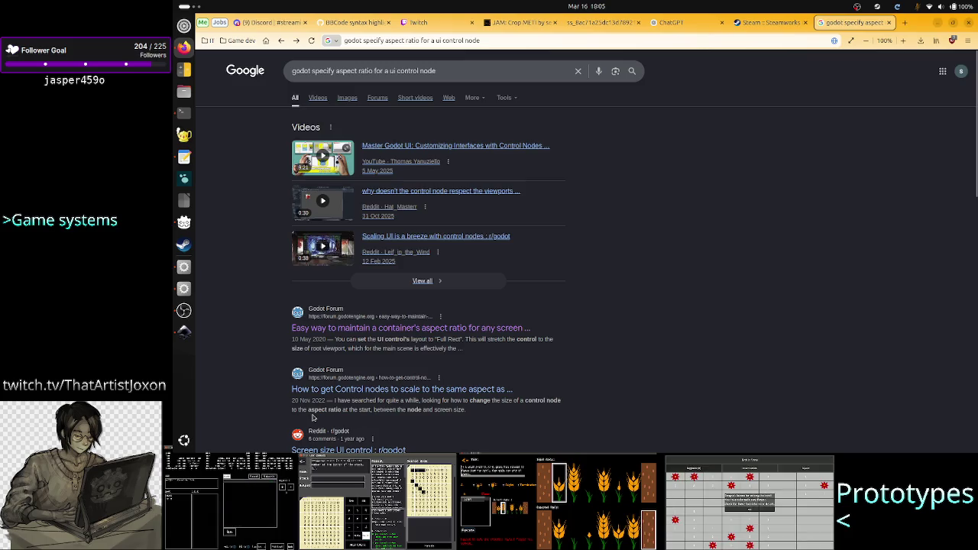
pyautogui.click(397, 387)
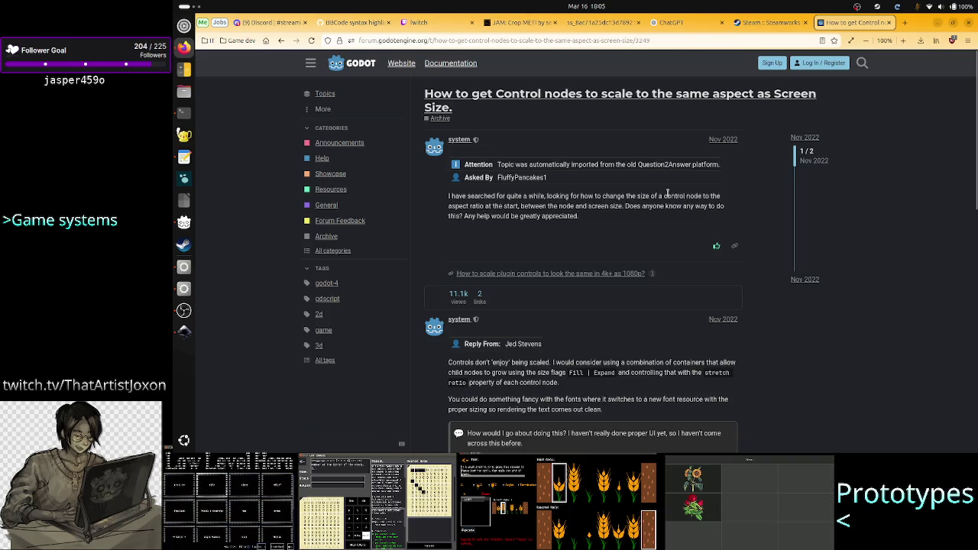
# Read the forum thread, highlighting the question and the reply's words about size flags and each control node
pyautogui.moveTo(498, 206); pyautogui.dragTo(621, 214)
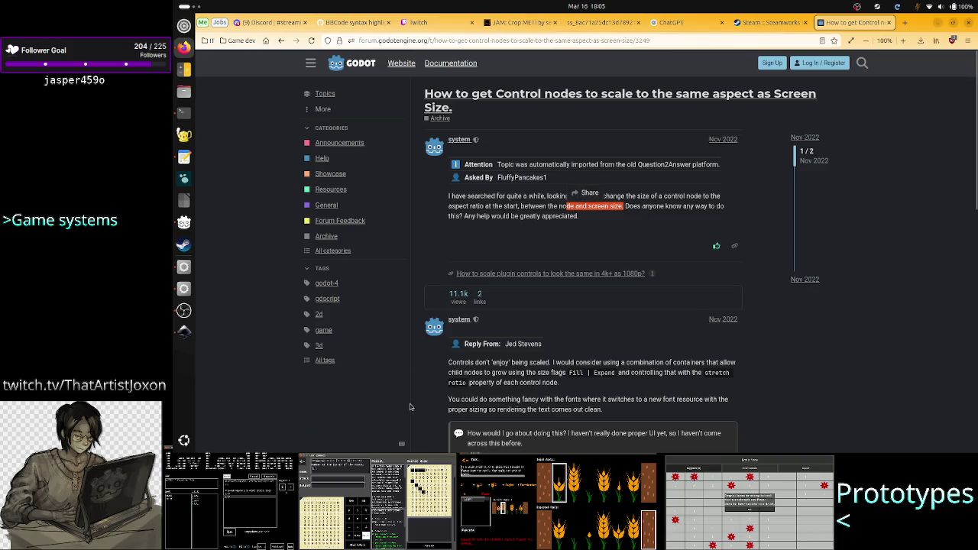
pyautogui.click(527, 371)
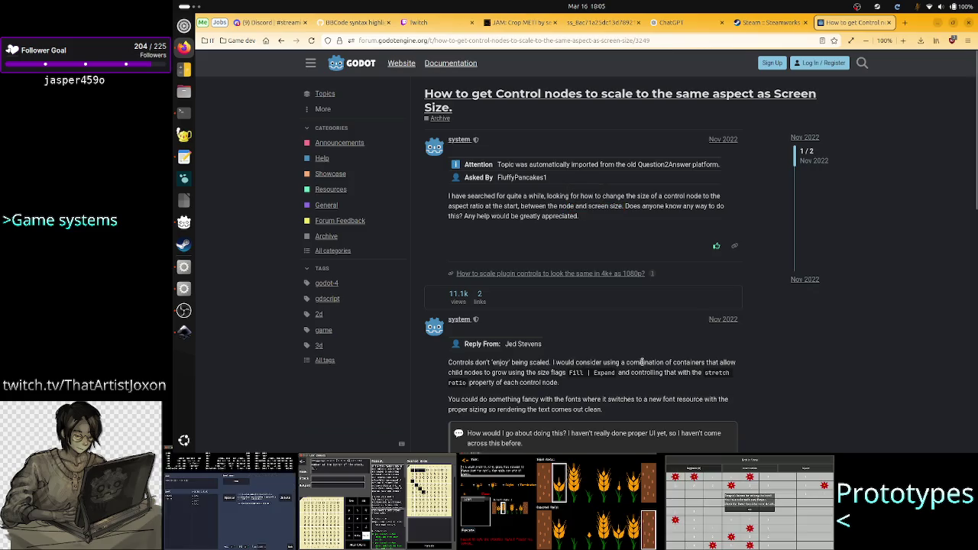
pyautogui.moveTo(507, 373); pyautogui.dragTo(640, 380)
pyautogui.click(558, 374)
pyautogui.click(648, 378)
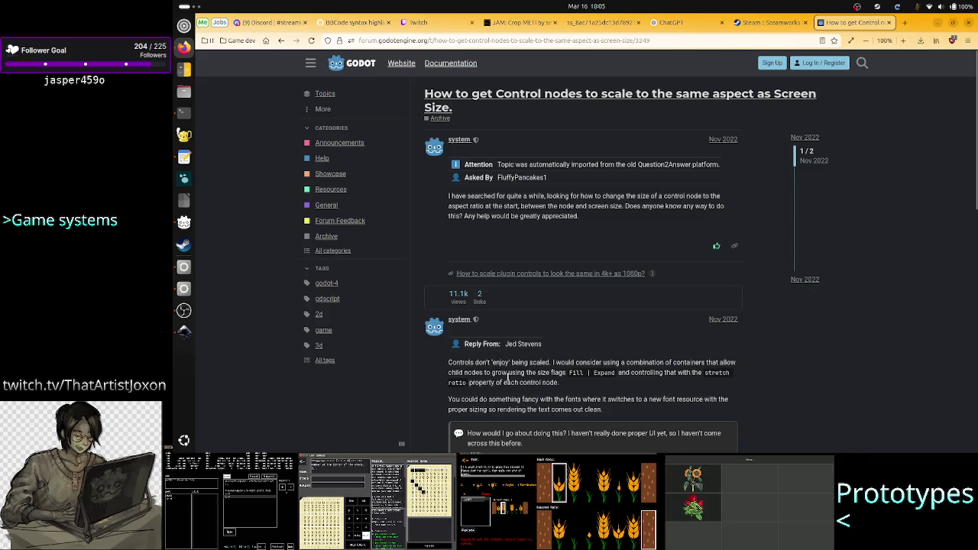
pyautogui.moveTo(492, 382); pyautogui.dragTo(551, 383)
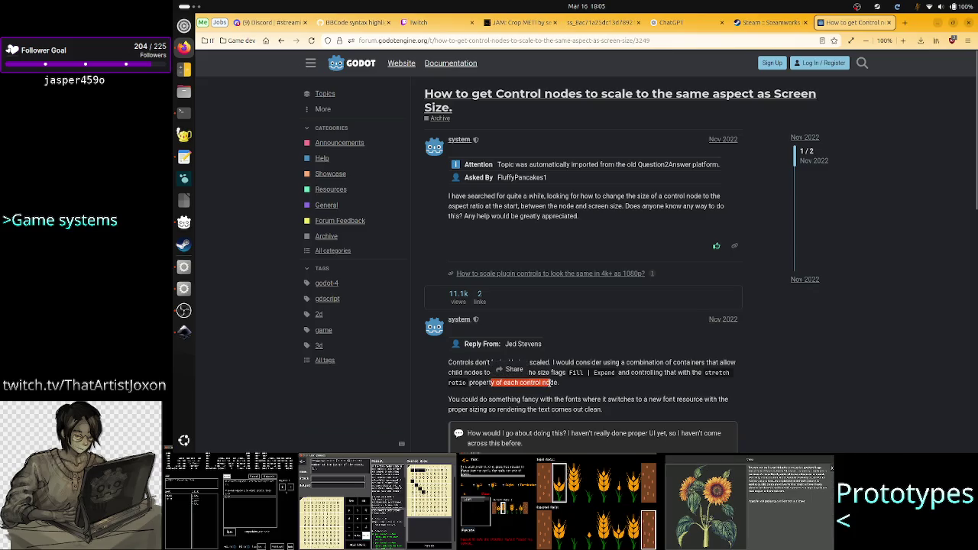
pyautogui.scroll(-3, 520, 401)
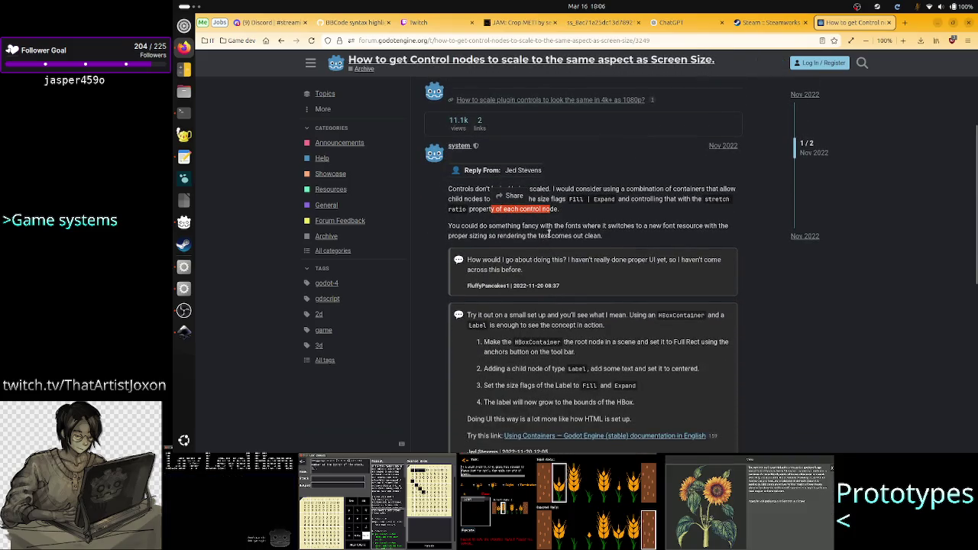
# Highlight 'stretch' in the reply, then return to Godot with the Cell root selected
pyautogui.doubleClick(716, 199)
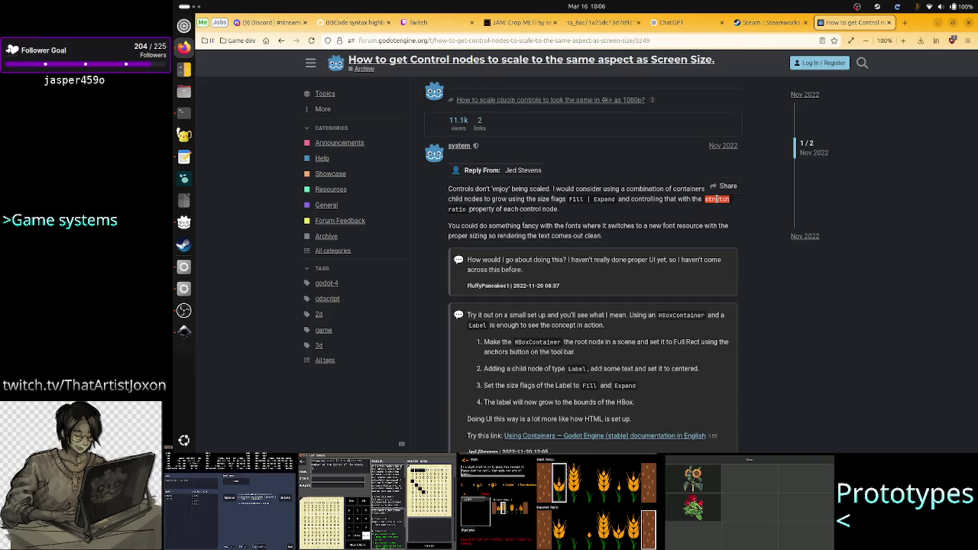
pyautogui.click(187, 268)
pyautogui.click(224, 86)
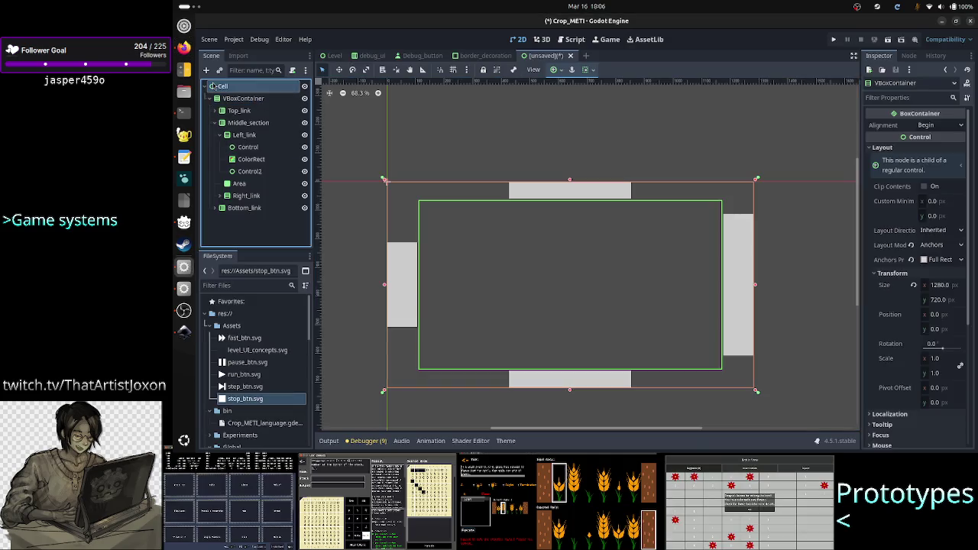
# Add an AspectRatioContainer under Cell and drag it up to wrap the VBoxContainer
pyautogui.click(207, 71)
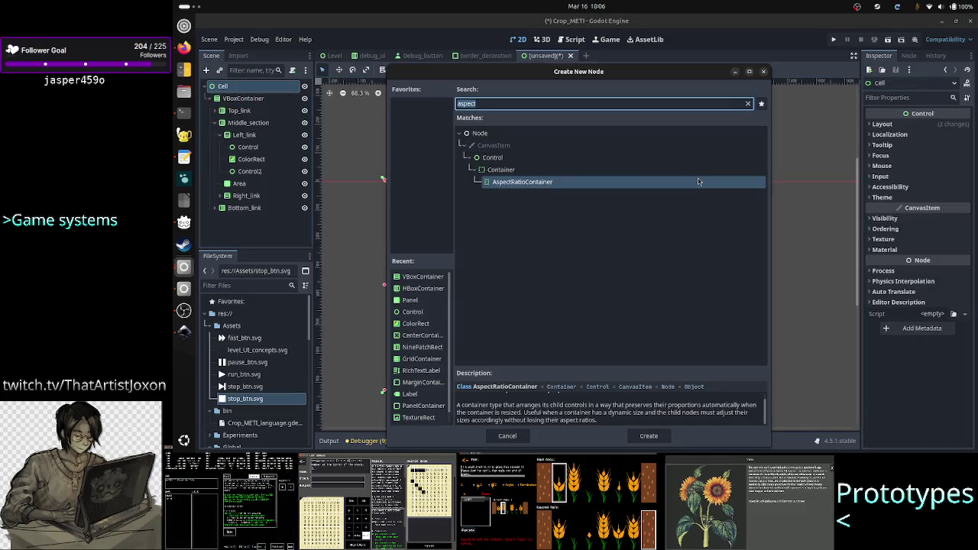
pyautogui.doubleClick(629, 183)
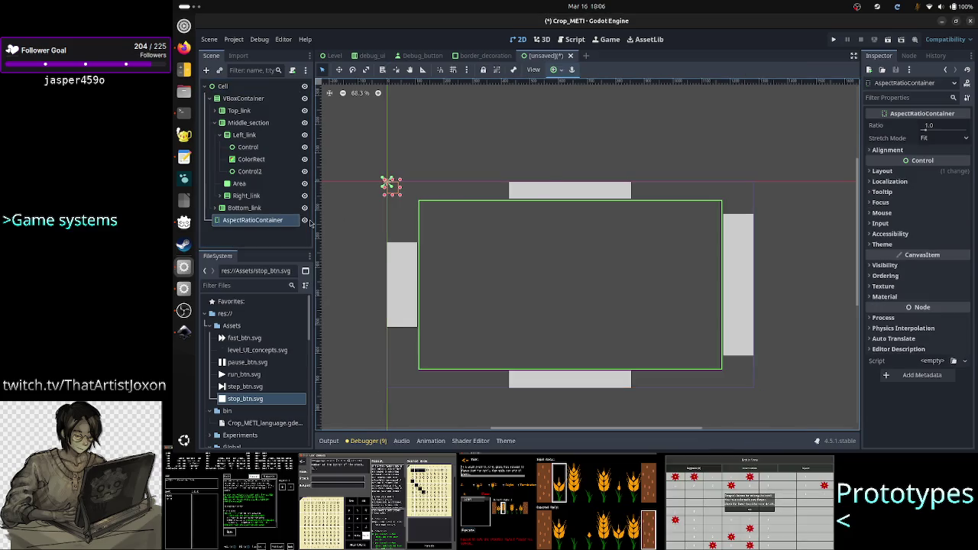
pyautogui.moveTo(252, 220); pyautogui.dragTo(252, 97)
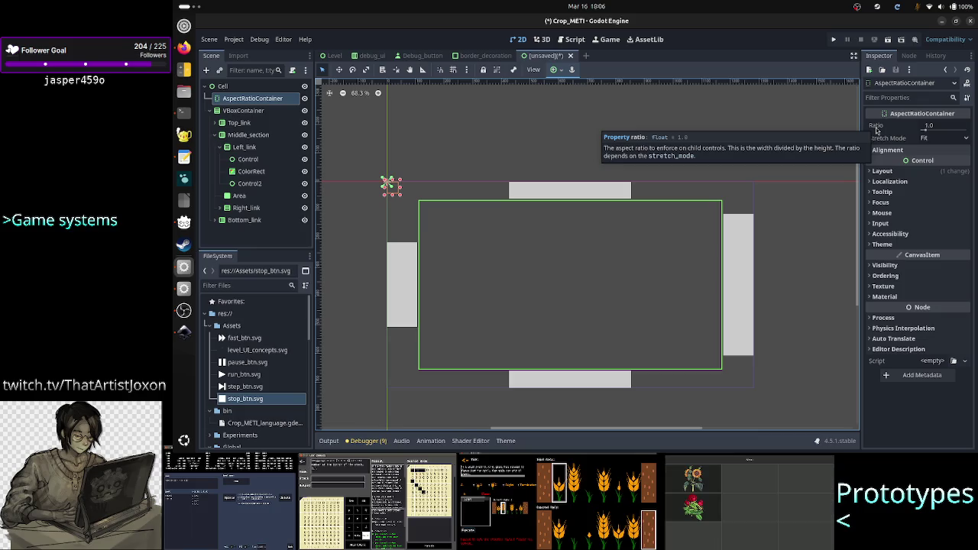
# Review the AspectRatioContainer's stretch modes, keep Fit, and switch to the Inkscape mockup
pyautogui.click(949, 141)
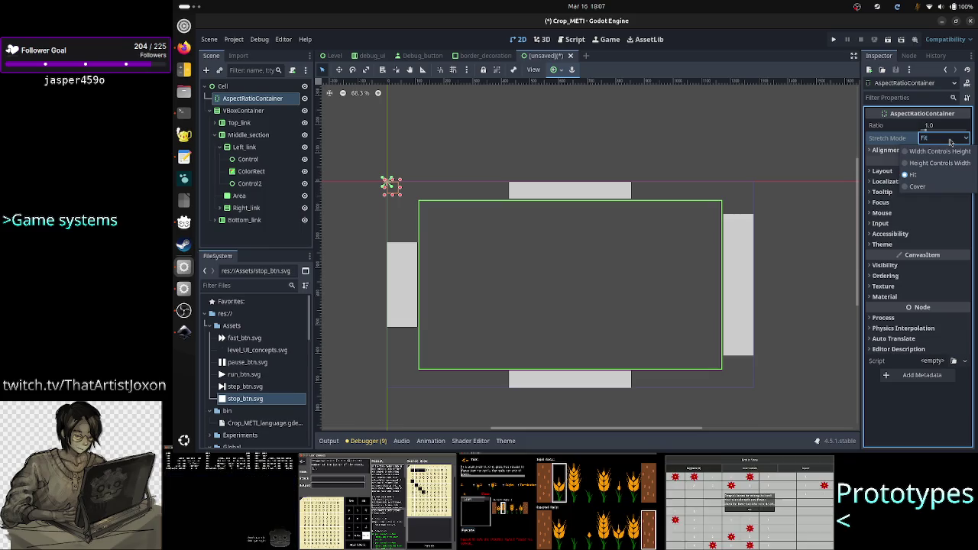
pyautogui.click(912, 175)
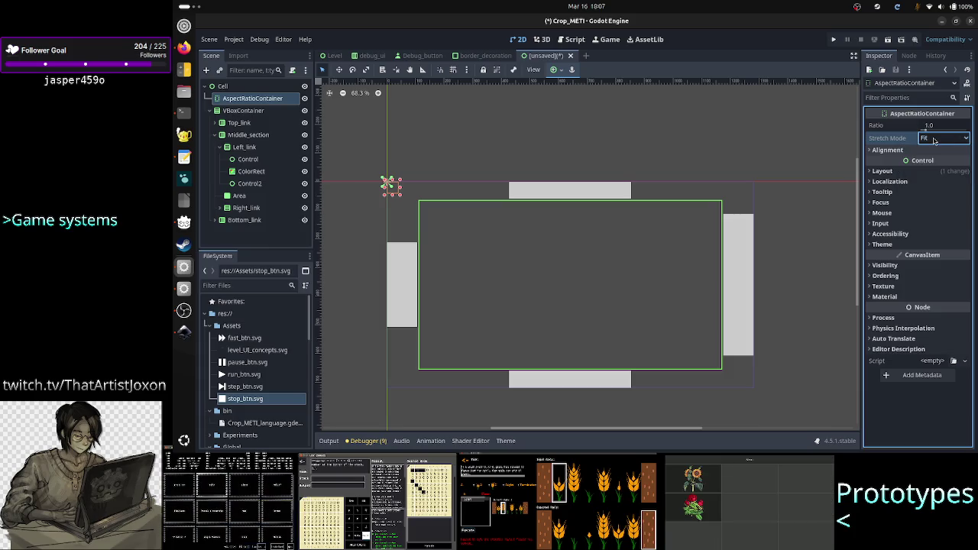
pyautogui.click(184, 330)
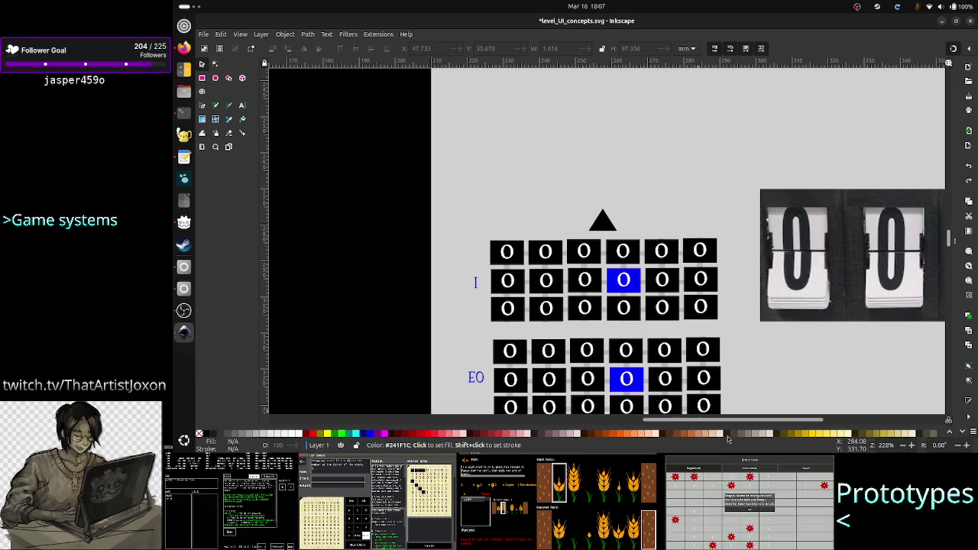
# Pan and zoom level_UI_concepts.svg to study the Input, Exp. O. and Output columns, then return to Godot
pyautogui.moveTo(727, 424)
pyautogui.mouseDown()
pyautogui.moveTo(592, 427)
pyautogui.moveTo(719, 427)
pyautogui.moveTo(664, 427)
pyautogui.mouseUp()
pyautogui.moveTo(515, 418)
pyautogui.mouseDown()
pyautogui.moveTo(480, 419)
pyautogui.moveTo(502, 419)
pyautogui.moveTo(487, 422)
pyautogui.mouseUp()
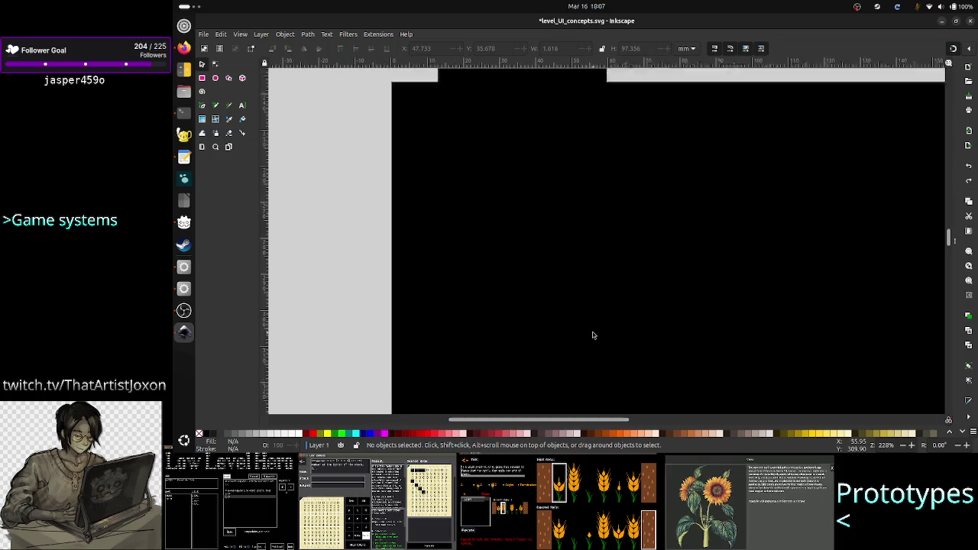
pyautogui.scroll(10, 593, 335)
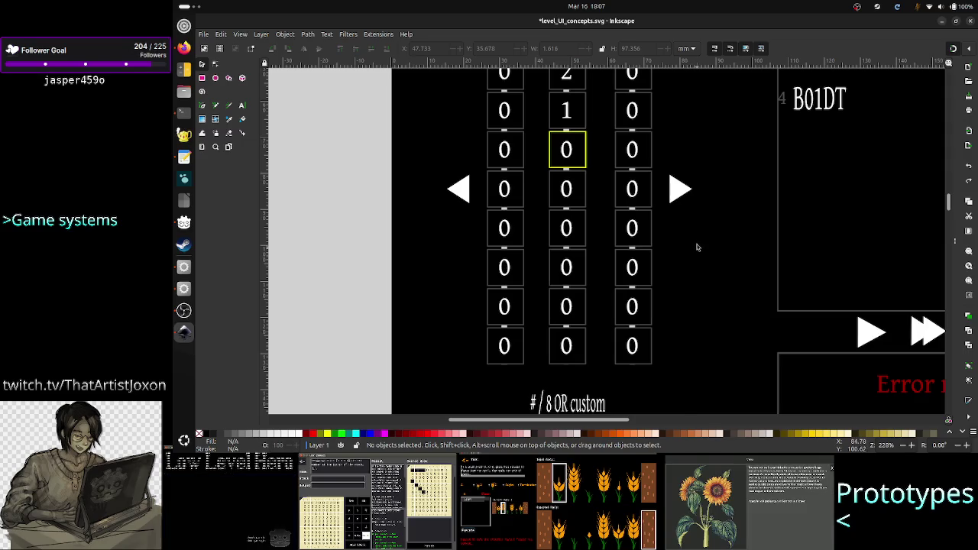
pyautogui.scroll(-1, 697, 246)
pyautogui.scroll(-2, 697, 246)
pyautogui.scroll(1, 697, 246)
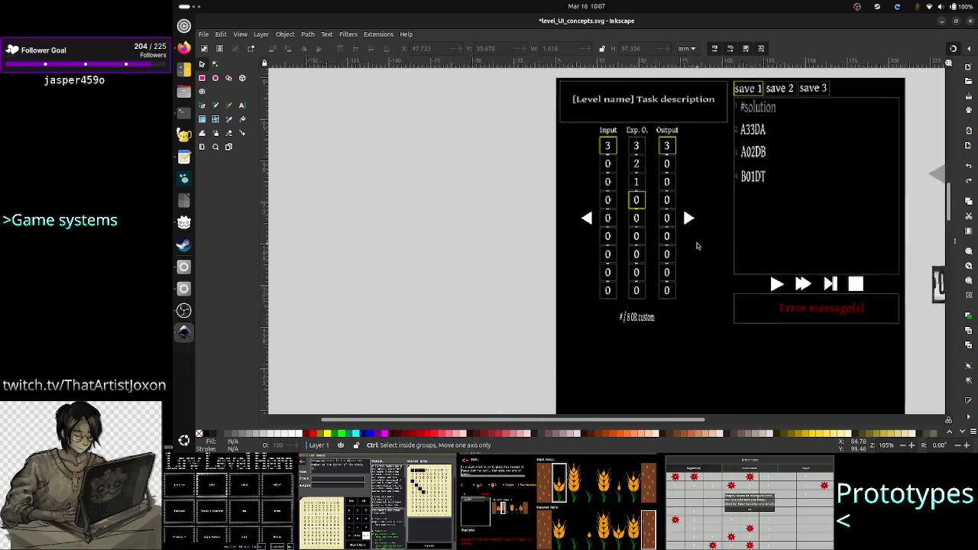
pyautogui.scroll(-1, 696, 246)
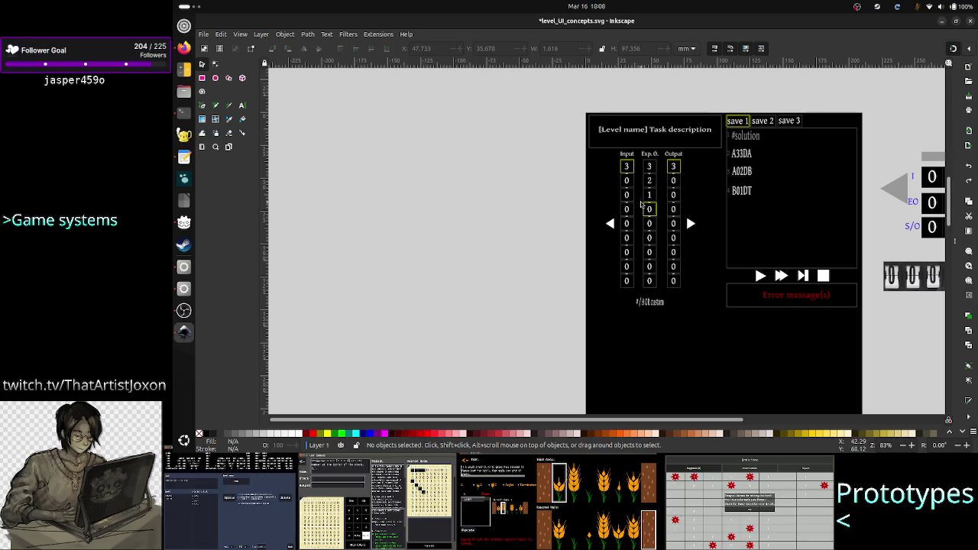
pyautogui.scroll(3, 630, 195)
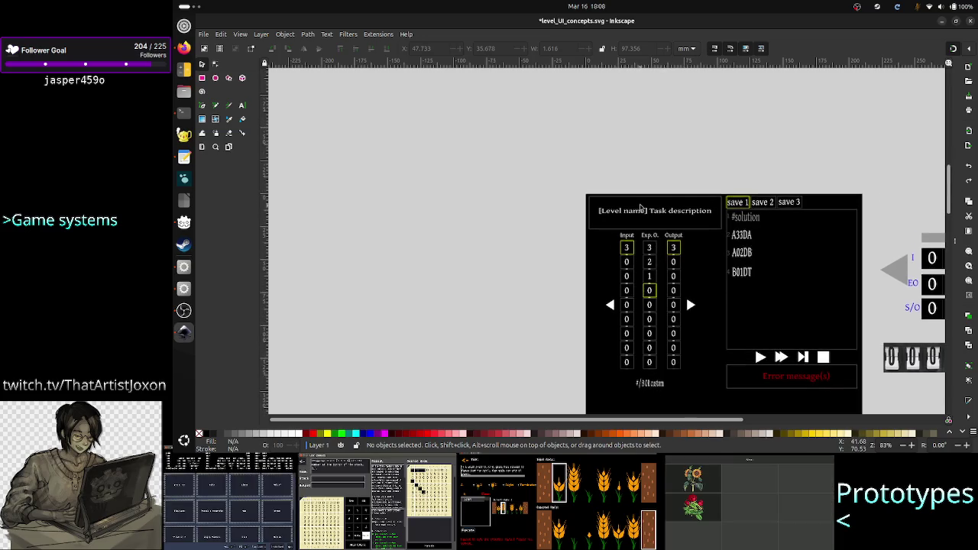
pyautogui.scroll(-2, 634, 200)
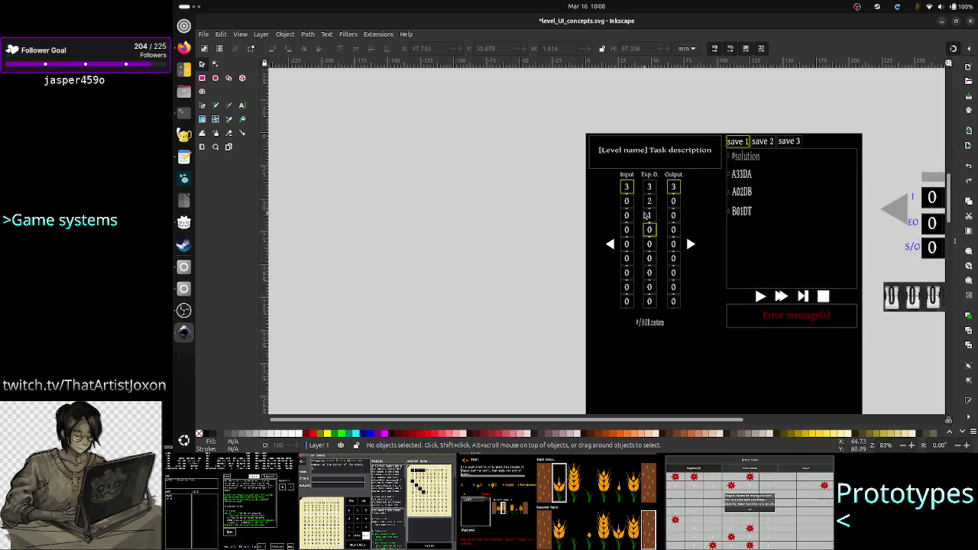
pyautogui.scroll(3, 644, 215)
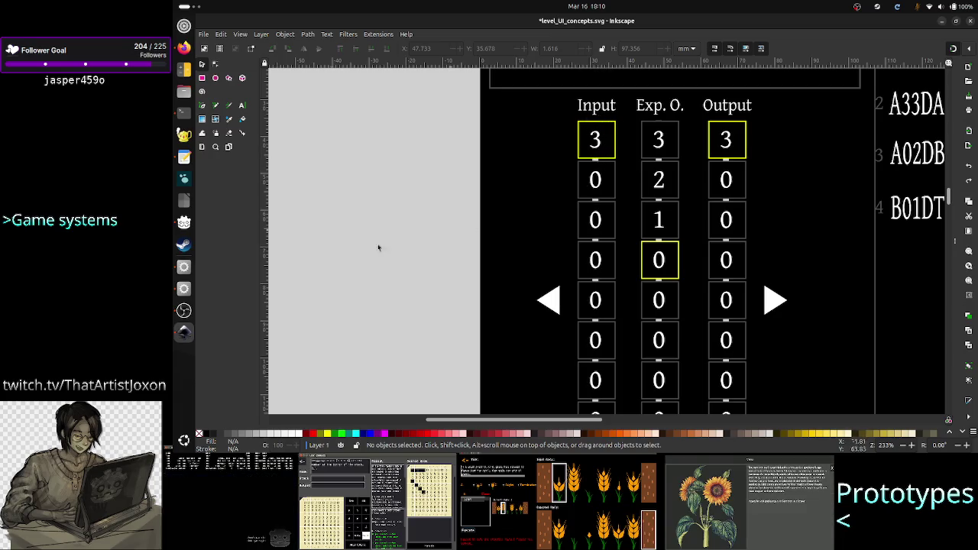
pyautogui.click(183, 268)
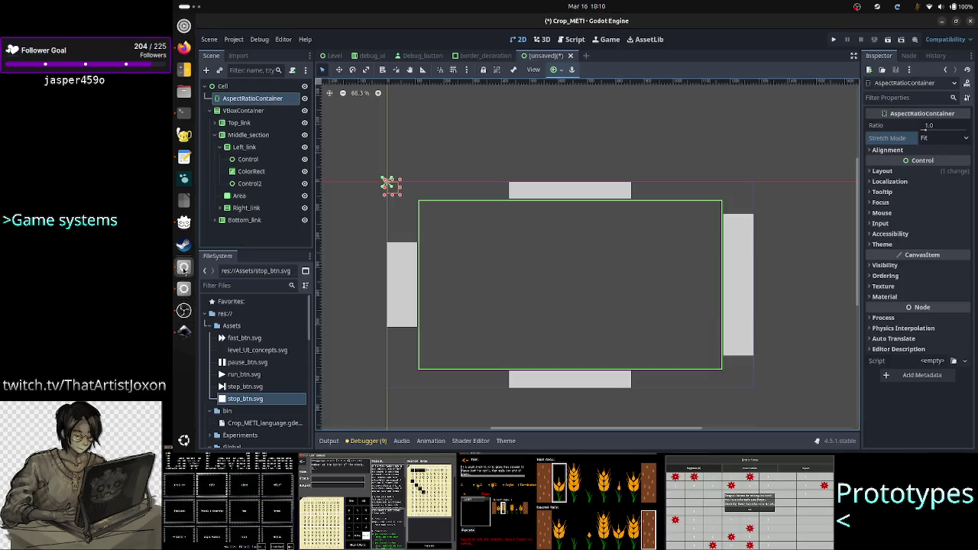
pyautogui.click(938, 139)
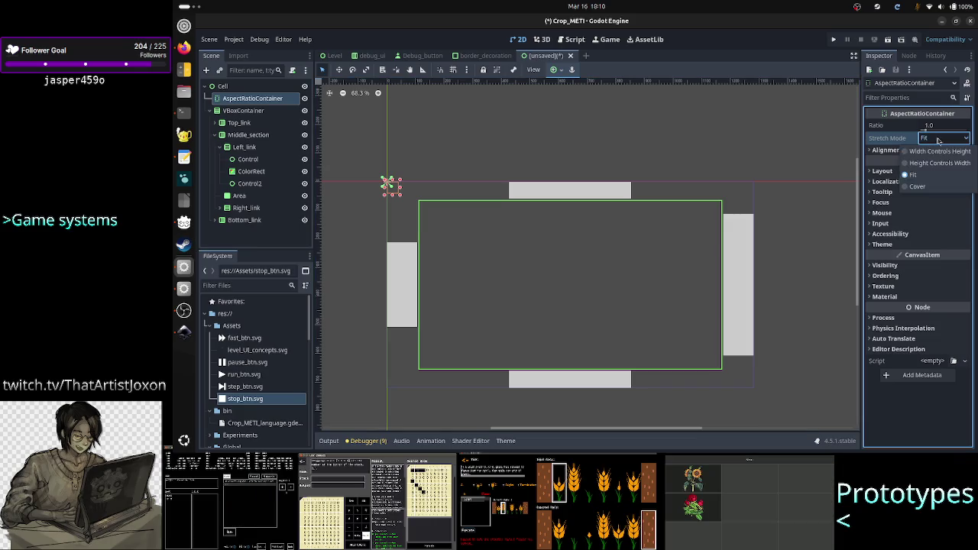
pyautogui.click(938, 140)
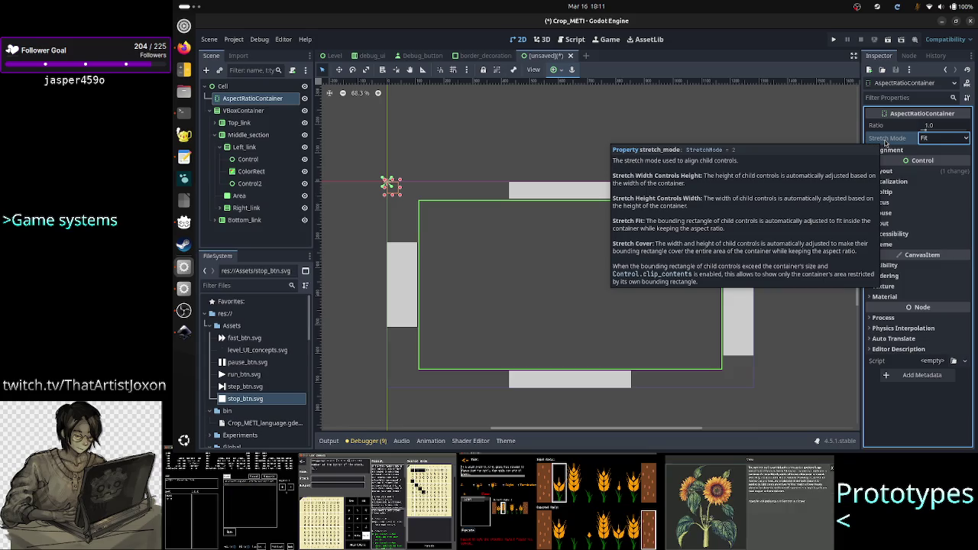
# Give AspectRatioContainer the Full Rect preset and nest VBoxContainer inside it, squaring it to 720×720
pyautogui.click(941, 139)
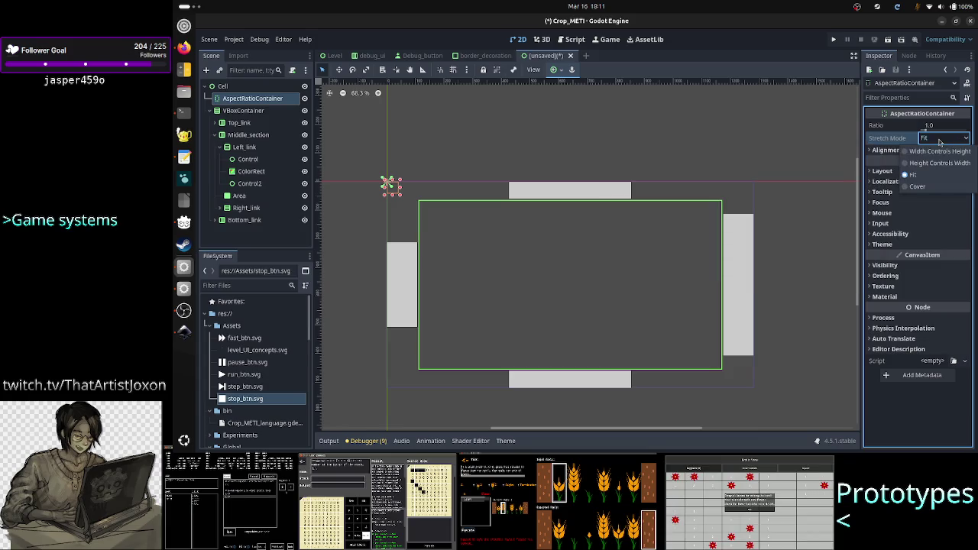
pyautogui.click(939, 143)
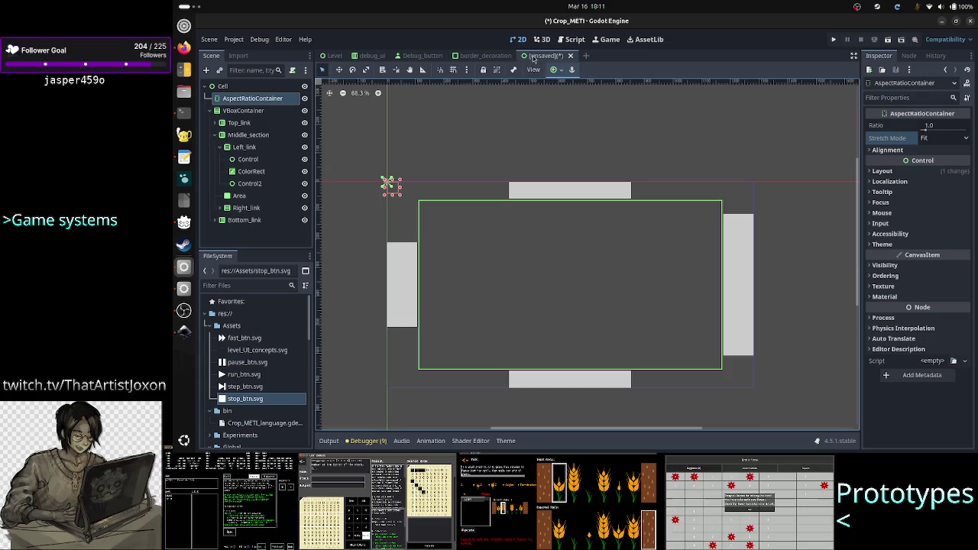
pyautogui.click(562, 72)
pyautogui.click(603, 147)
pyautogui.click(242, 113)
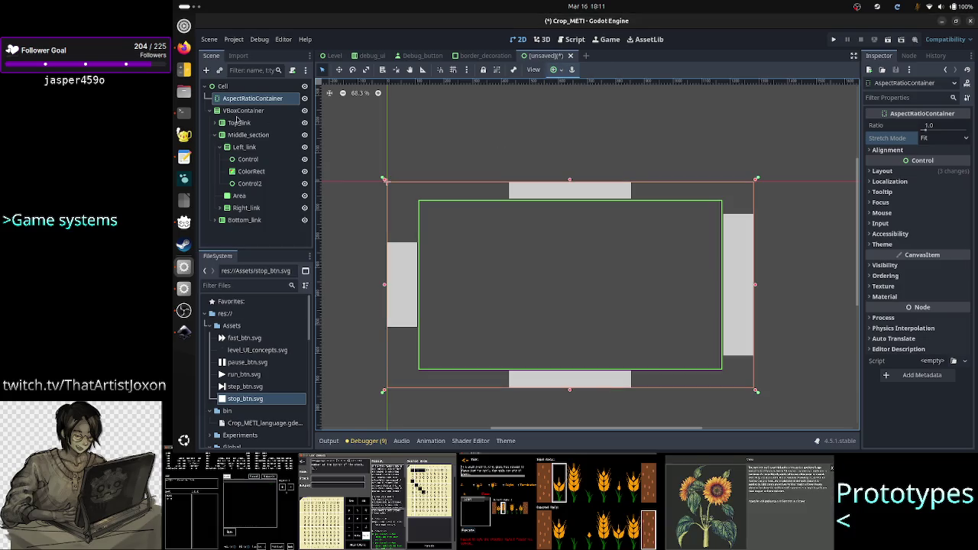
pyautogui.click(242, 113)
pyautogui.moveTo(241, 113); pyautogui.dragTo(254, 101)
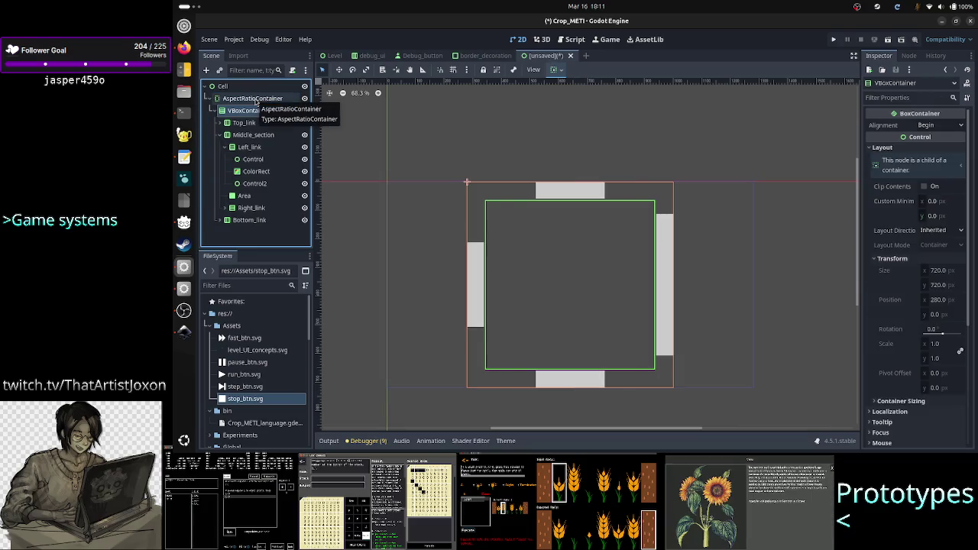
# Inspect the AspectRatioContainer's bounds and alignment settings against the VBoxContainer's new size
pyautogui.click(252, 101)
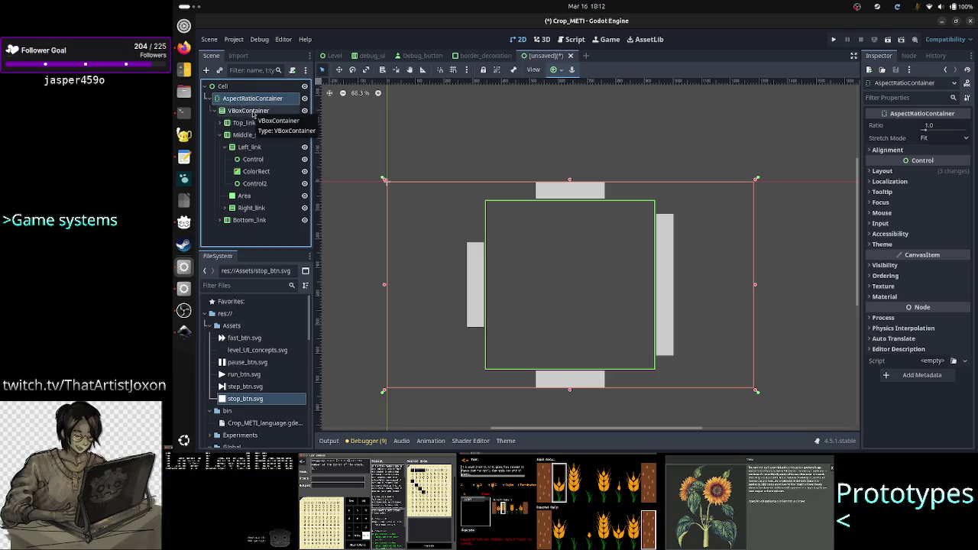
pyautogui.click(253, 112)
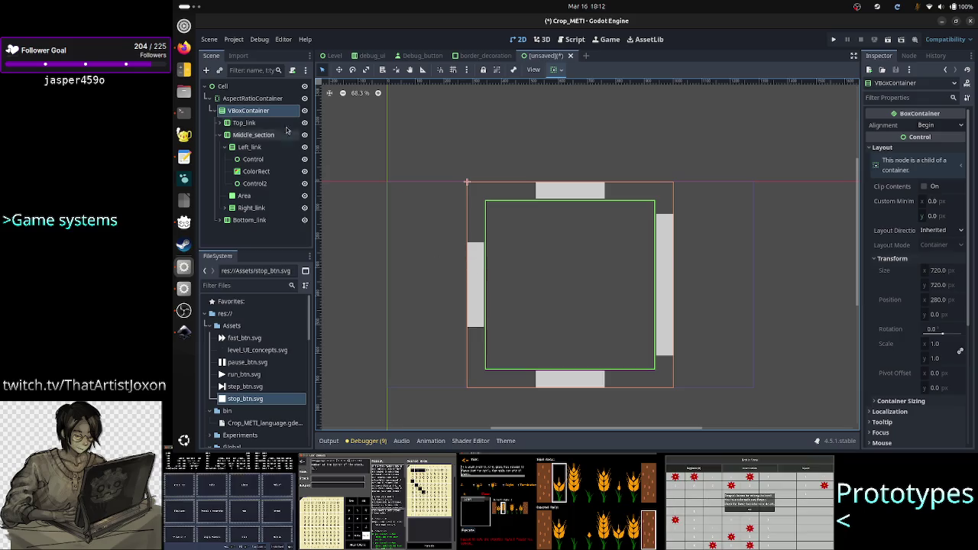
pyautogui.click(256, 98)
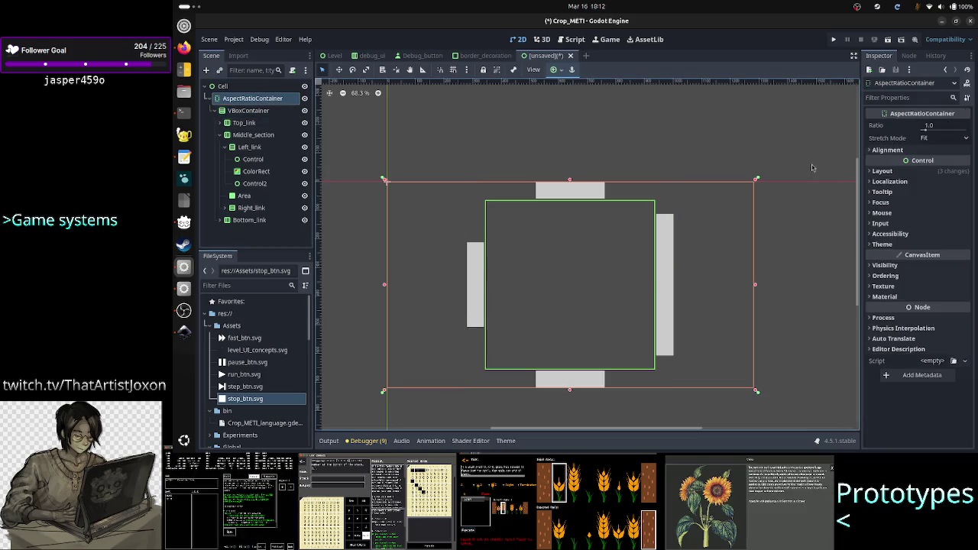
pyautogui.click(886, 151)
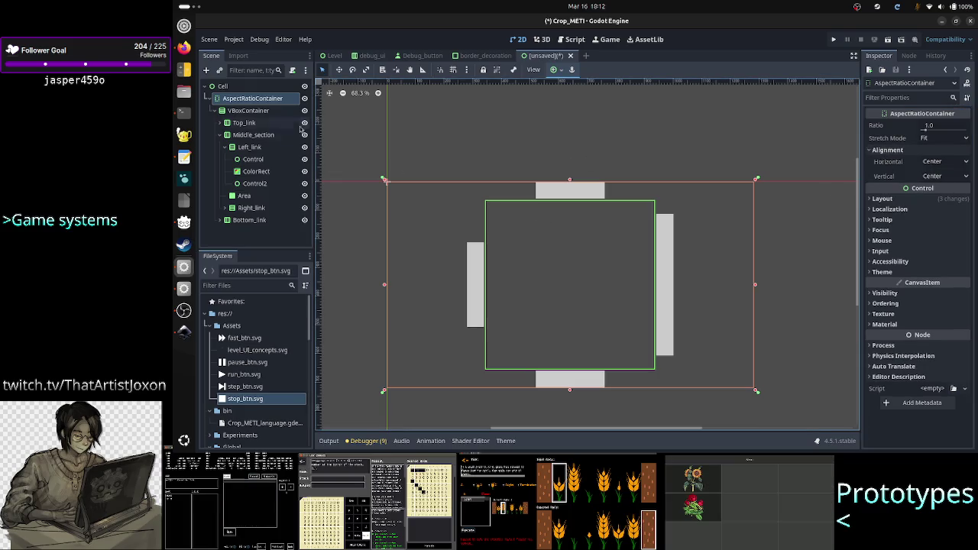
# Compare both containers' bounds again, then collapse Left_link in the Scene hierarchy
pyautogui.click(250, 111)
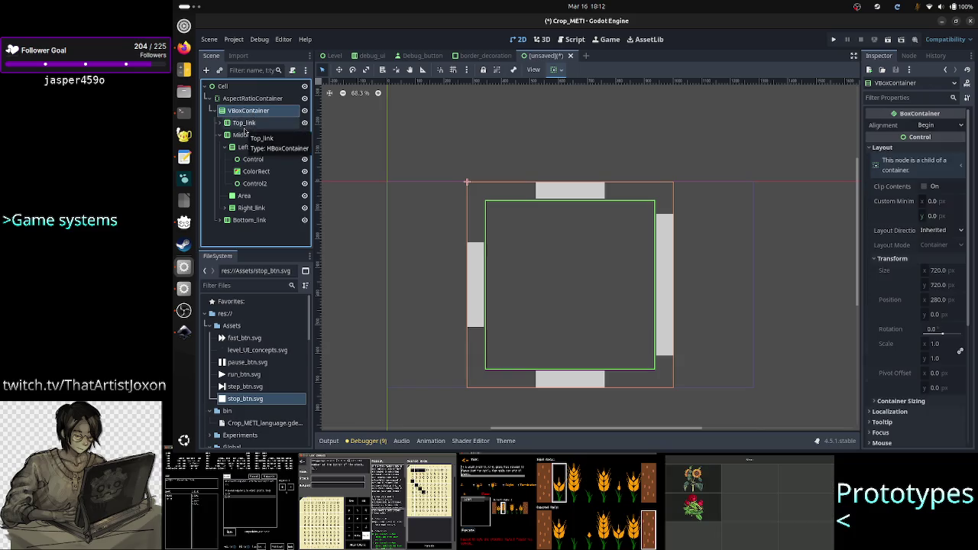
pyautogui.click(252, 99)
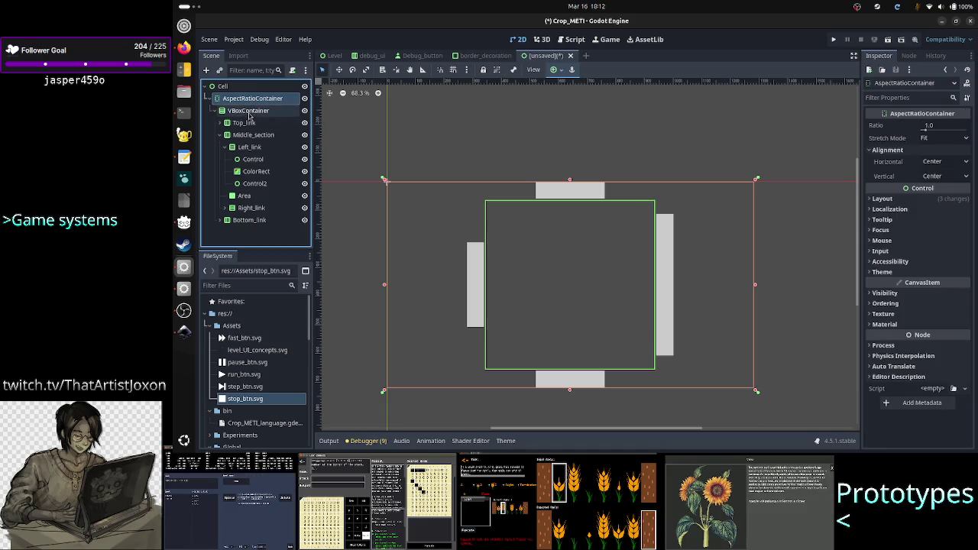
pyautogui.click(249, 111)
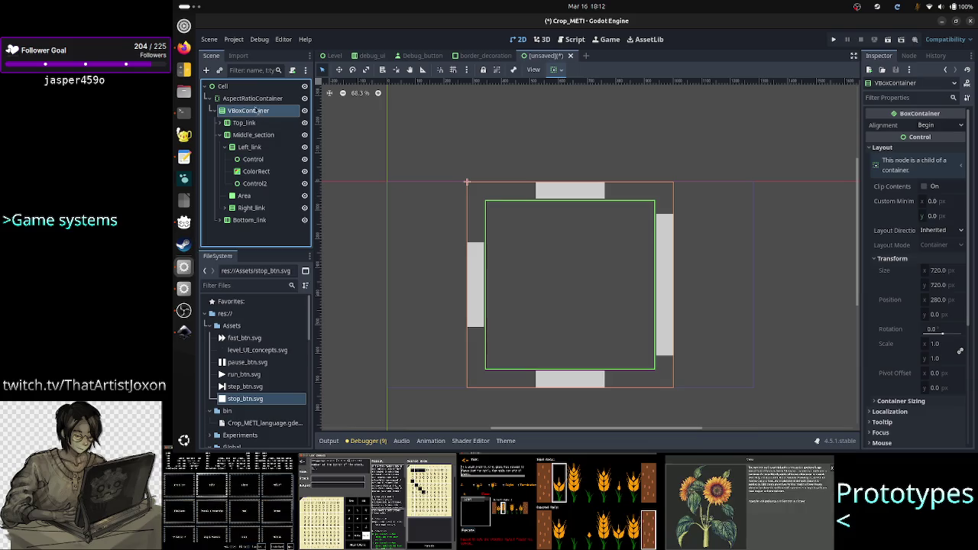
pyautogui.click(252, 98)
pyautogui.click(254, 112)
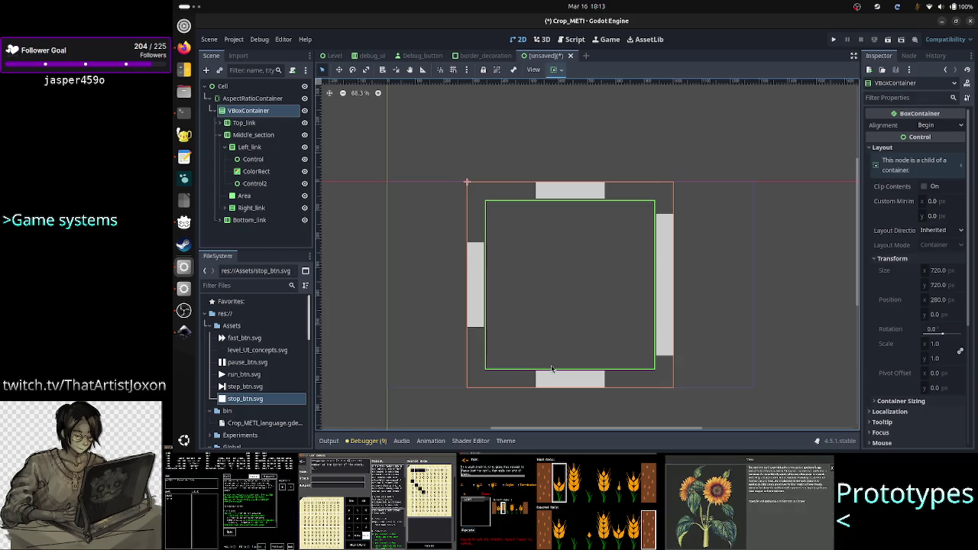
pyautogui.click(227, 147)
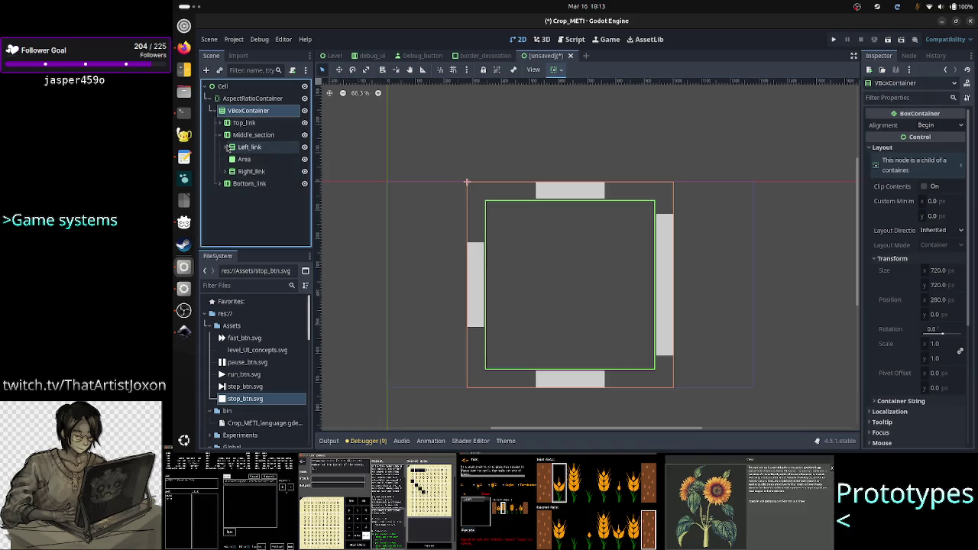
pyautogui.click(223, 134)
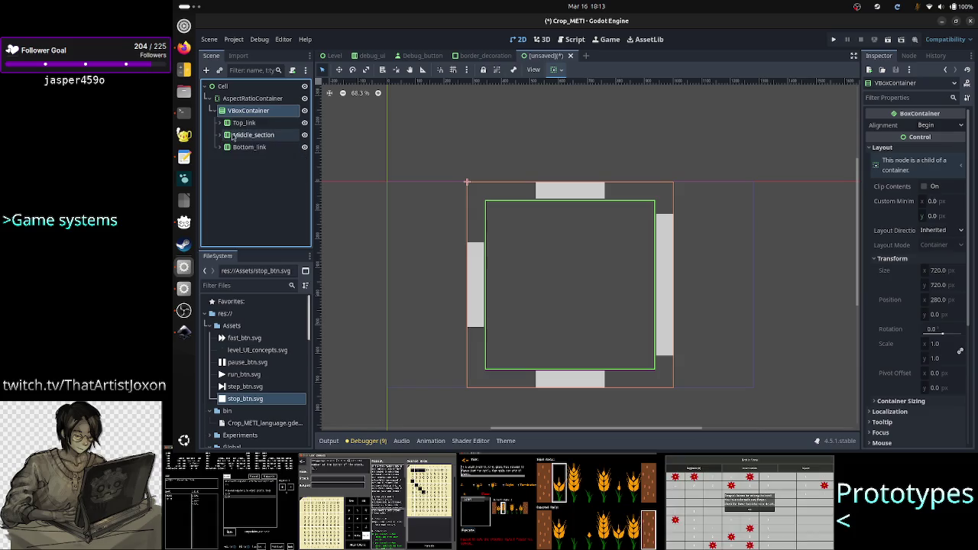
pyautogui.click(260, 124)
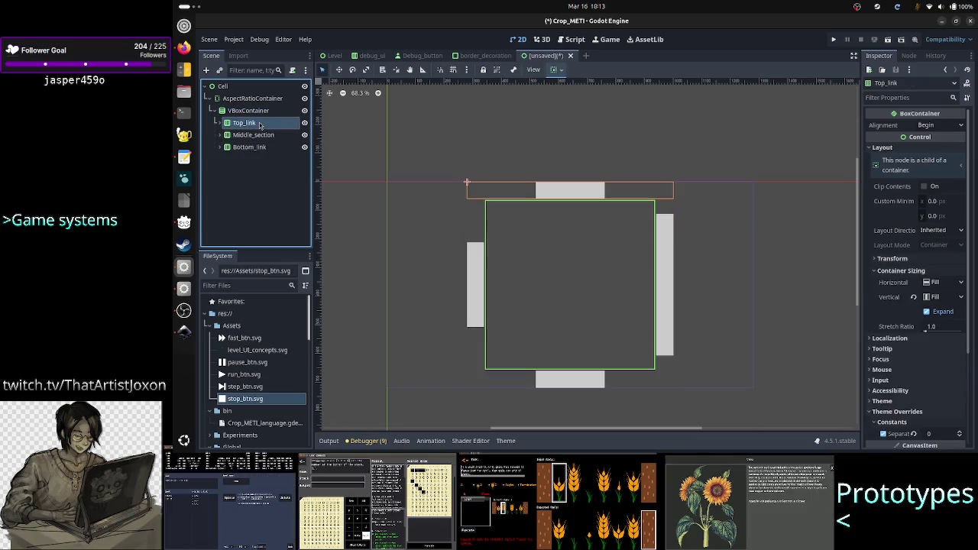
pyautogui.click(260, 135)
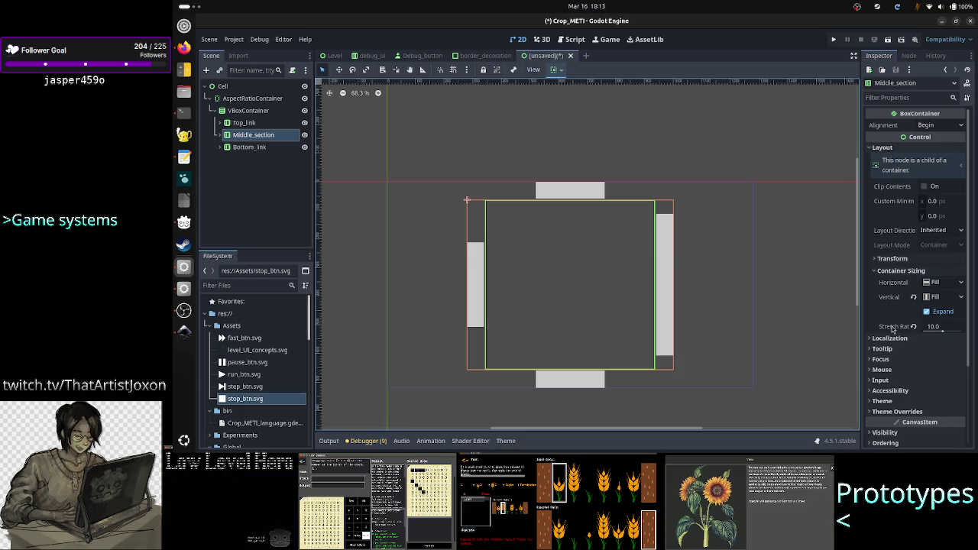
pyautogui.click(912, 326)
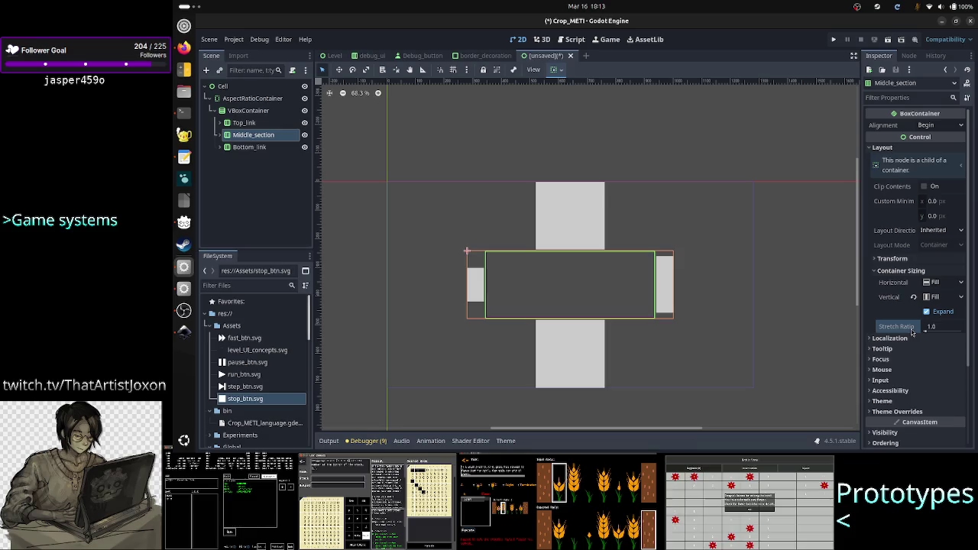
pyautogui.click(949, 326)
pyautogui.write('10')
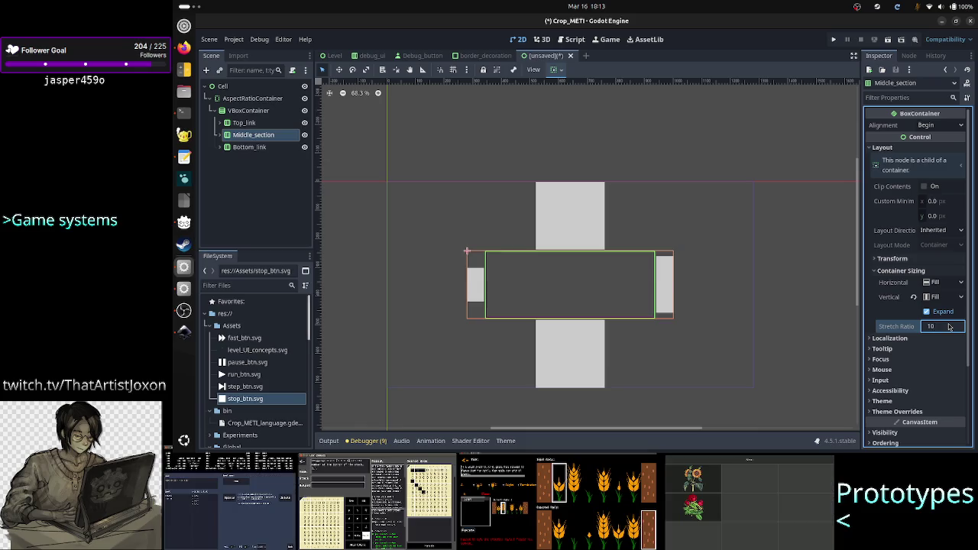
pyautogui.press('Return')
pyautogui.click(759, 327)
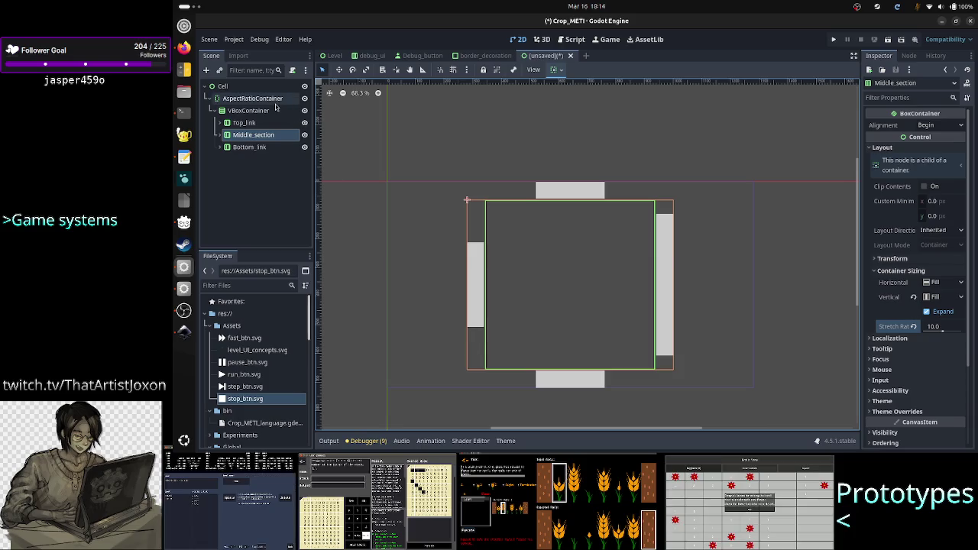
pyautogui.click(250, 99)
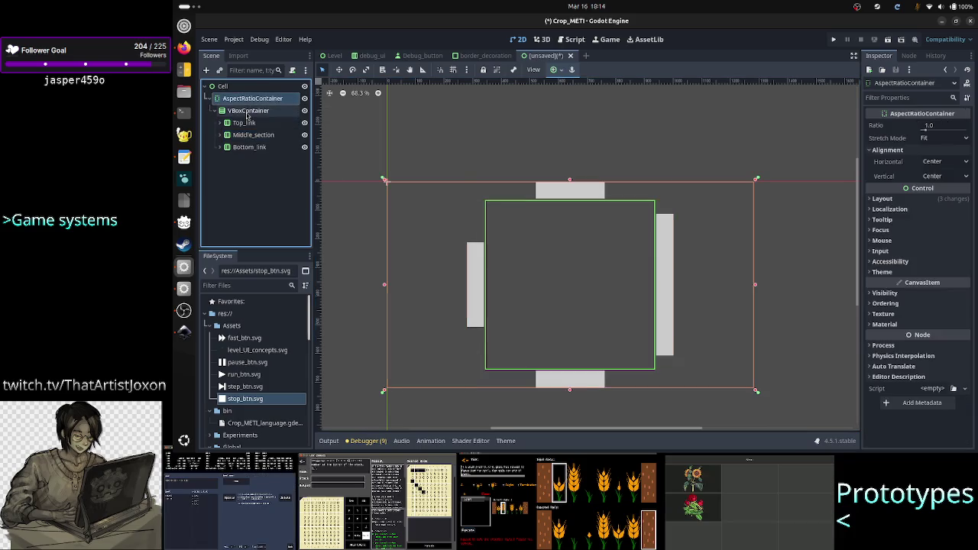
# Inspect Middle_section and Top_link's ColorRect, then expand Middle_section and collapse Top_link
pyautogui.click(247, 111)
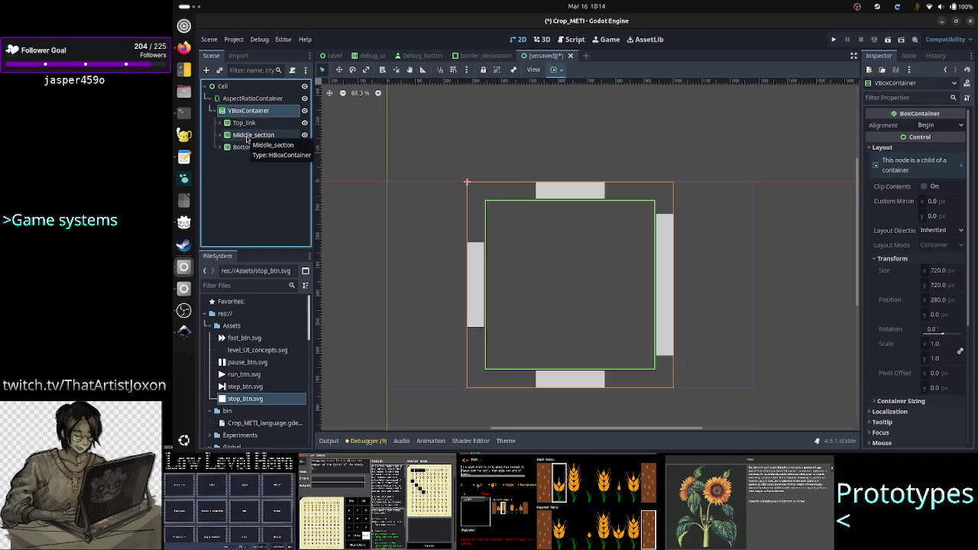
pyautogui.click(247, 136)
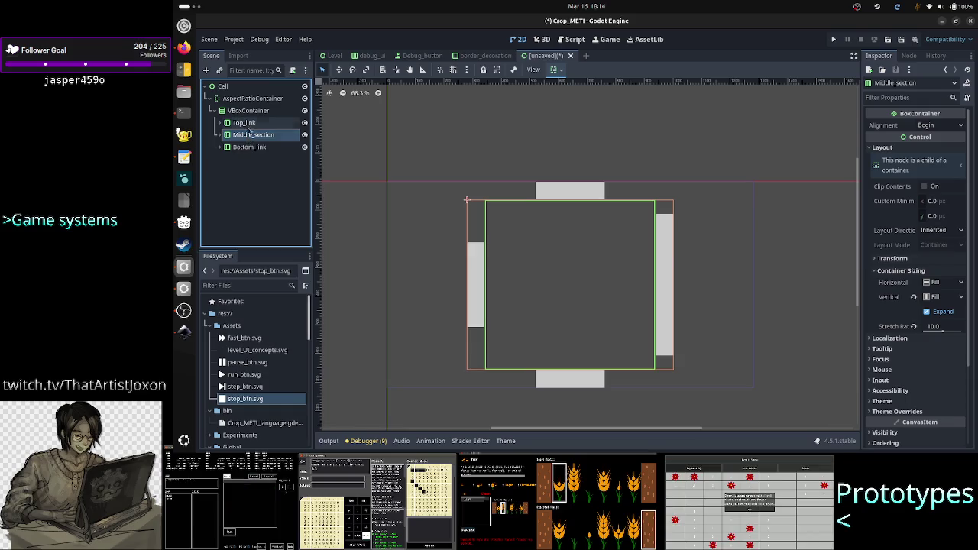
pyautogui.click(221, 124)
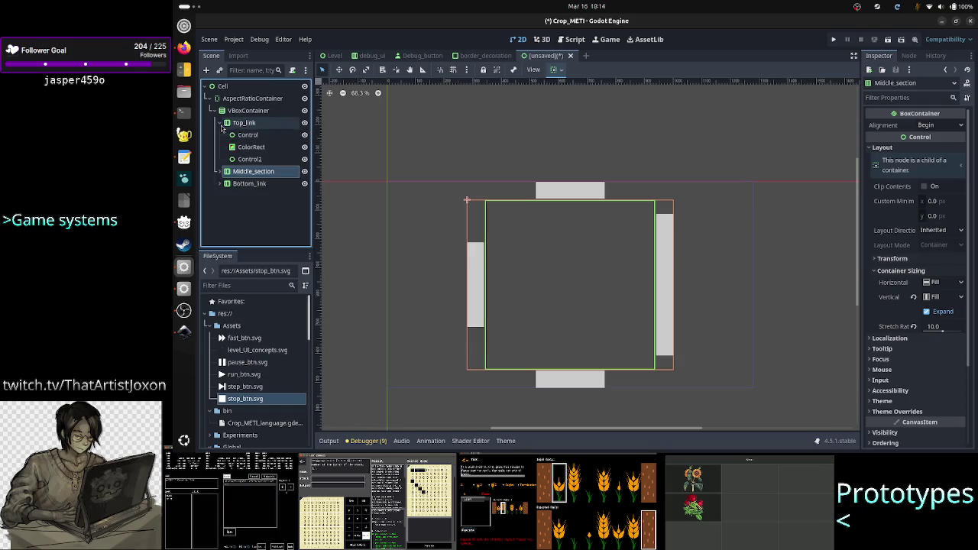
pyautogui.click(254, 147)
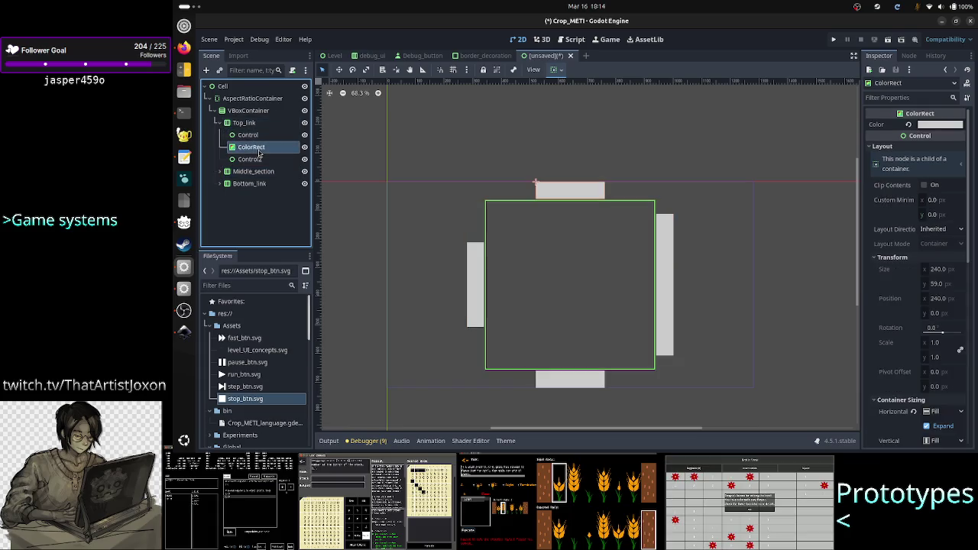
pyautogui.scroll(-2, 909, 330)
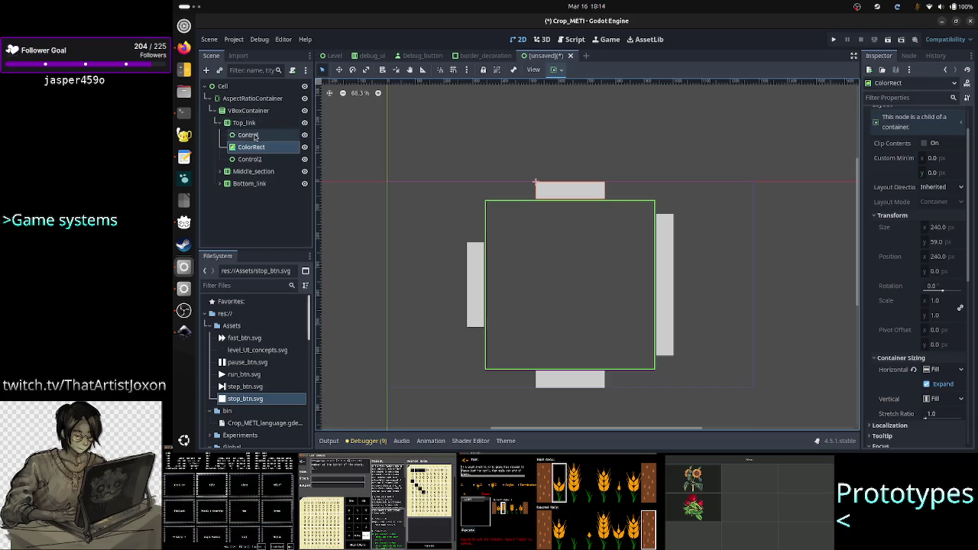
pyautogui.click(220, 172)
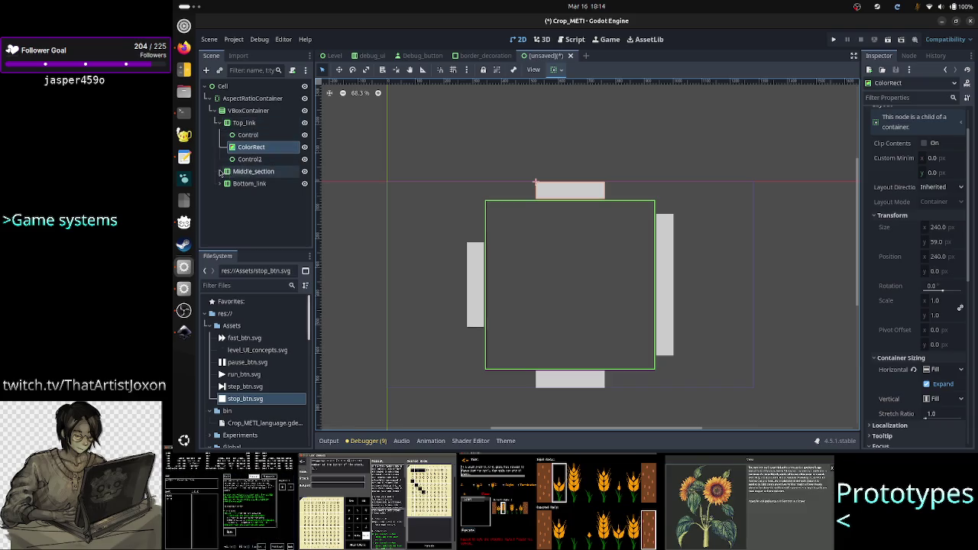
pyautogui.click(217, 123)
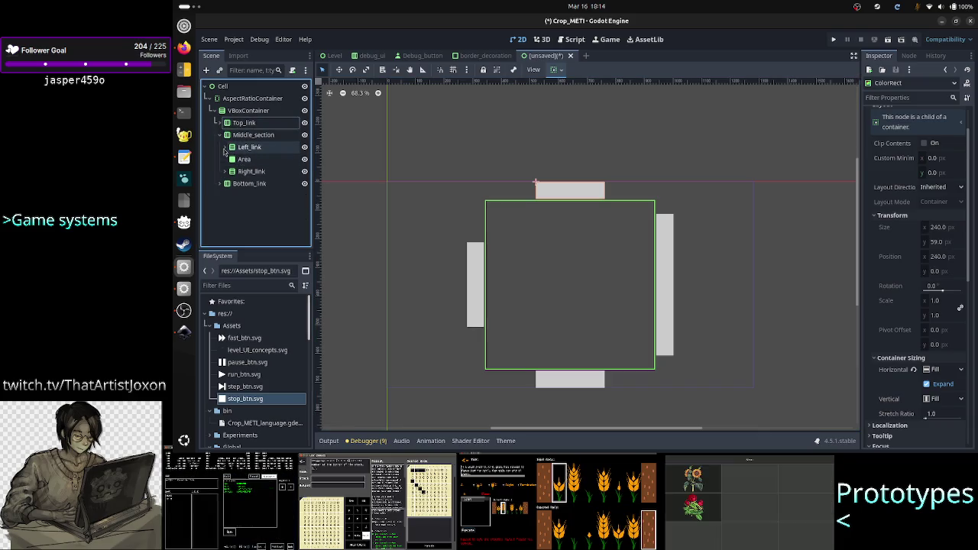
# Expand Right_link and Left_link, frame Left_link in the view, and select its ColorRect
pyautogui.click(247, 150)
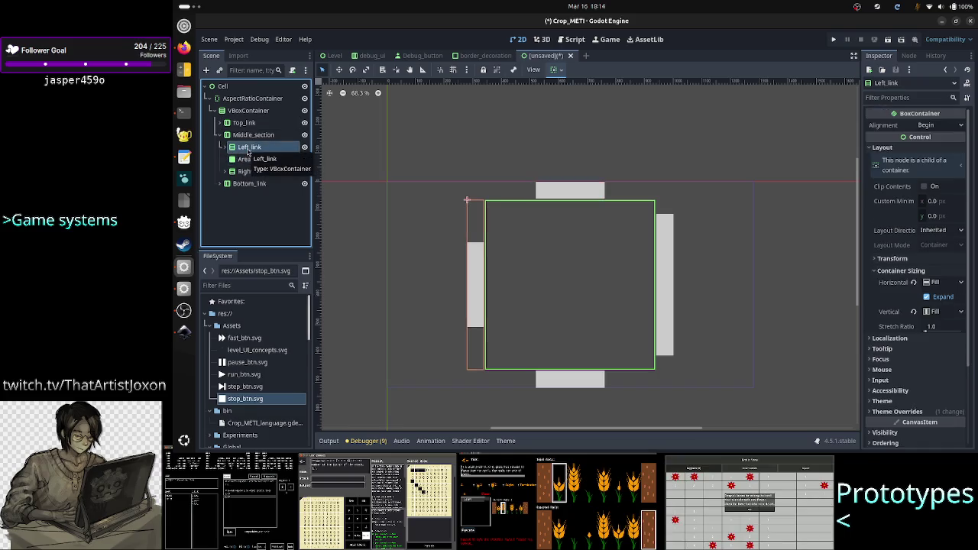
pyautogui.click(228, 172)
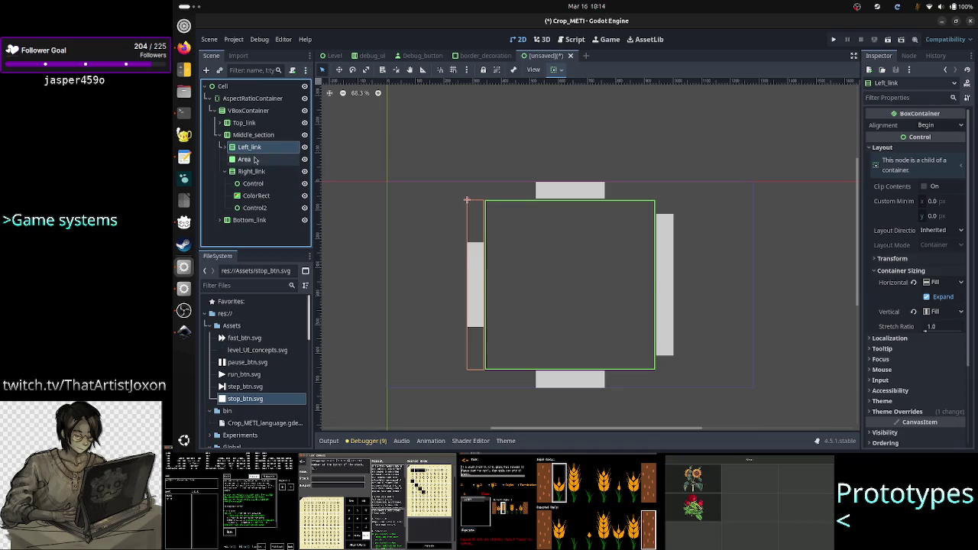
pyautogui.press('f')
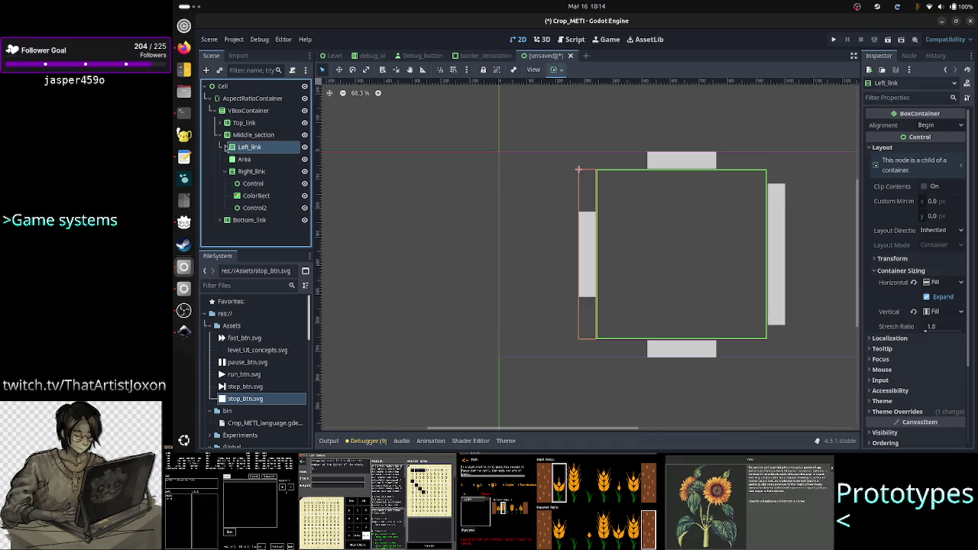
pyautogui.click(223, 148)
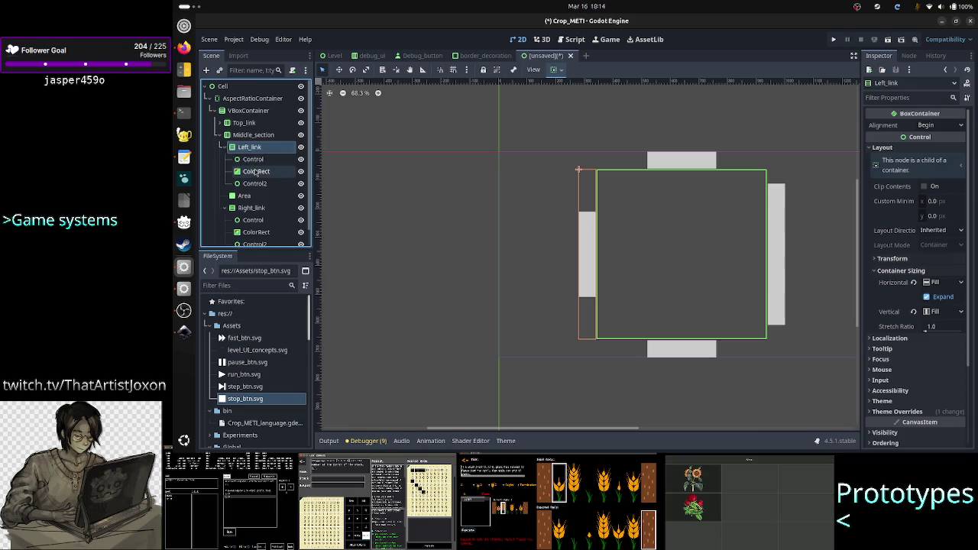
pyautogui.click(256, 171)
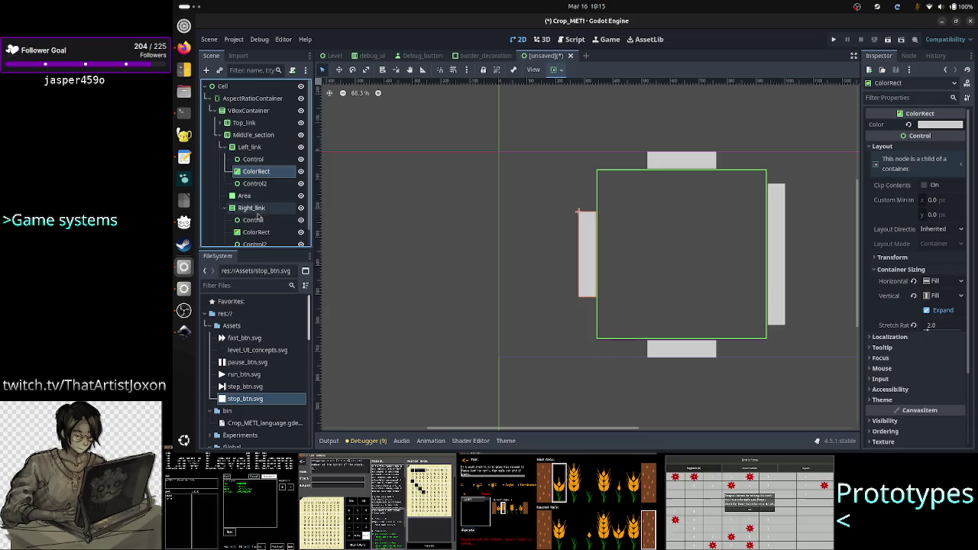
# Set the Container Sizing stretch ratio of Right_link's ColorRect to 2, then deselect it
pyautogui.scroll(-1, 260, 210)
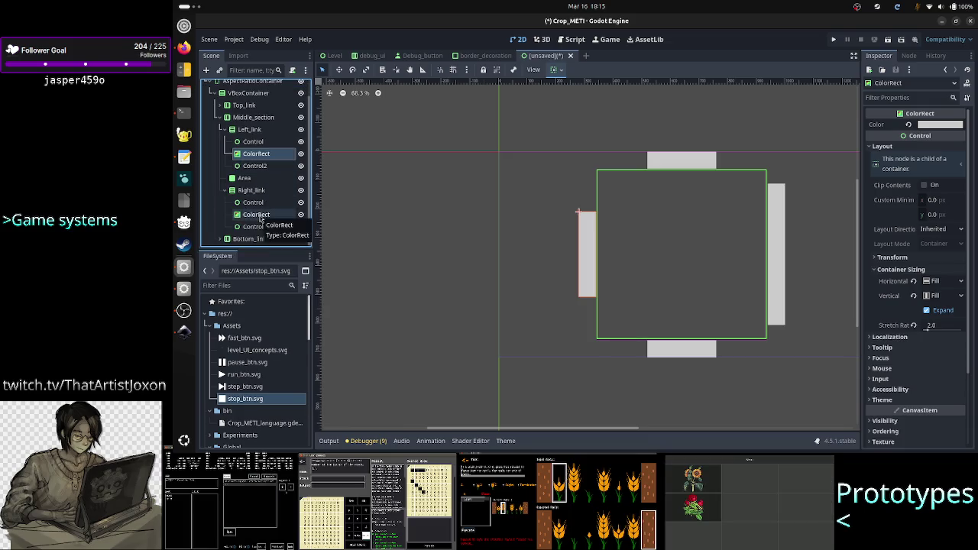
pyautogui.click(258, 215)
pyautogui.click(882, 146)
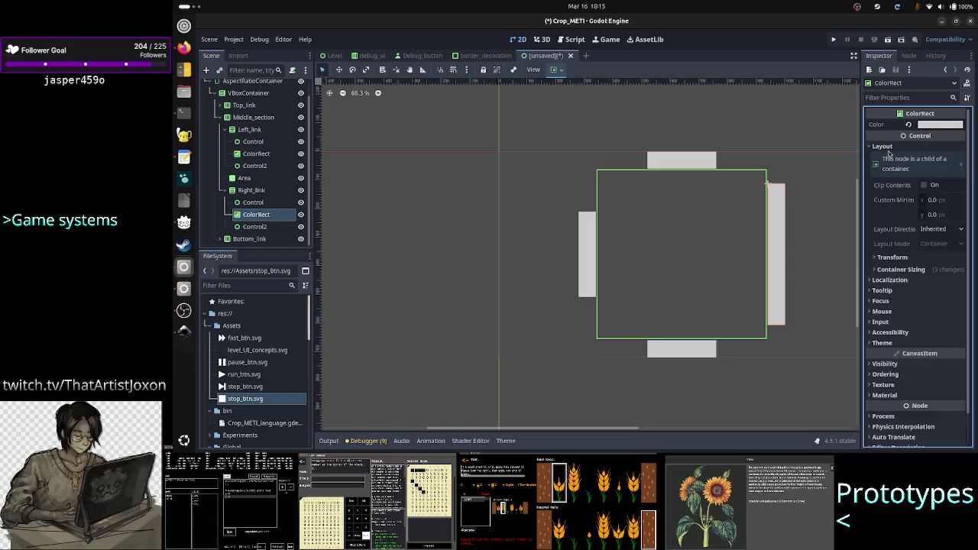
pyautogui.click(913, 270)
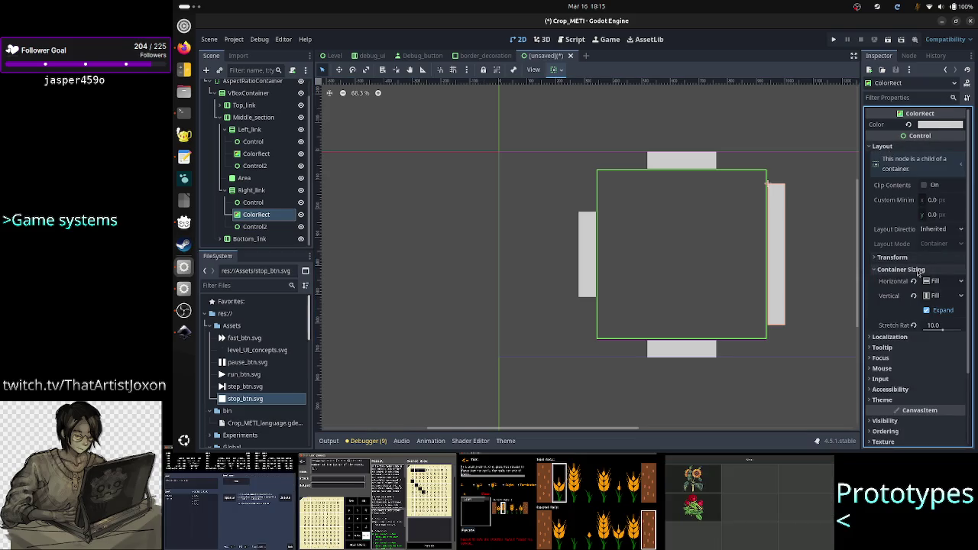
pyautogui.click(938, 326)
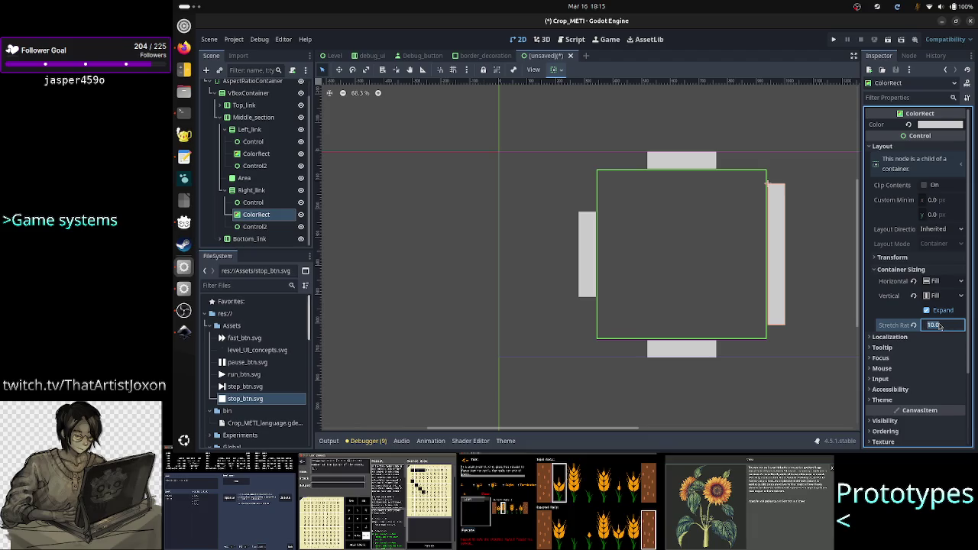
pyautogui.write('2')
pyautogui.press('Return')
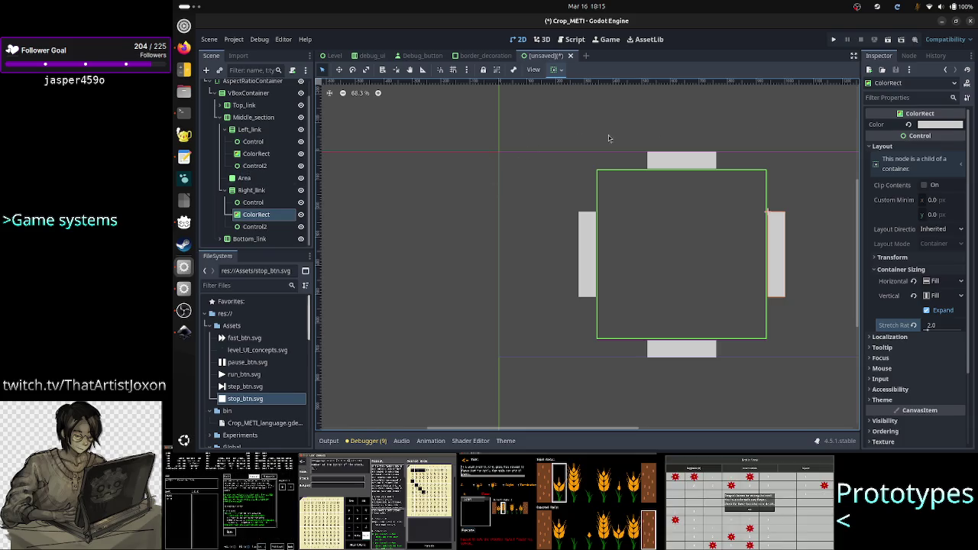
pyautogui.click(732, 122)
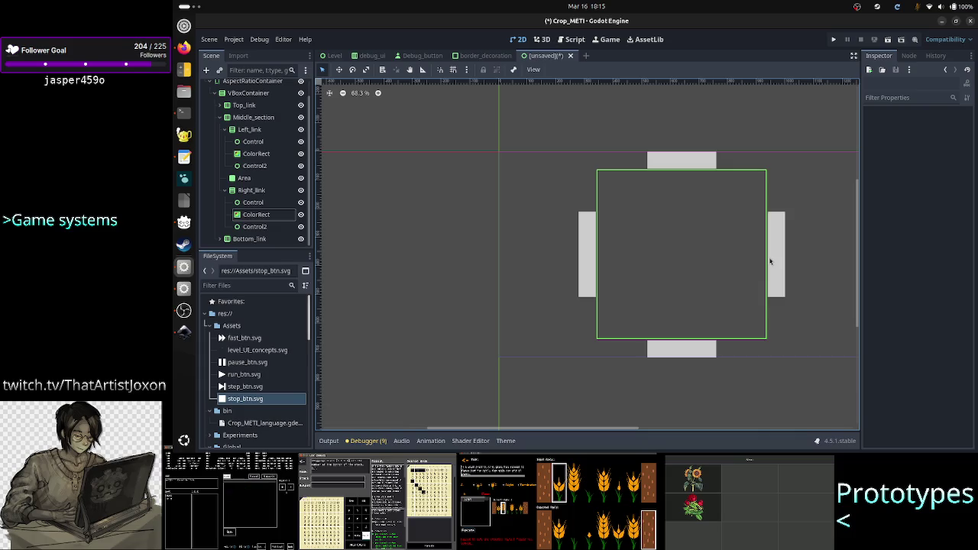
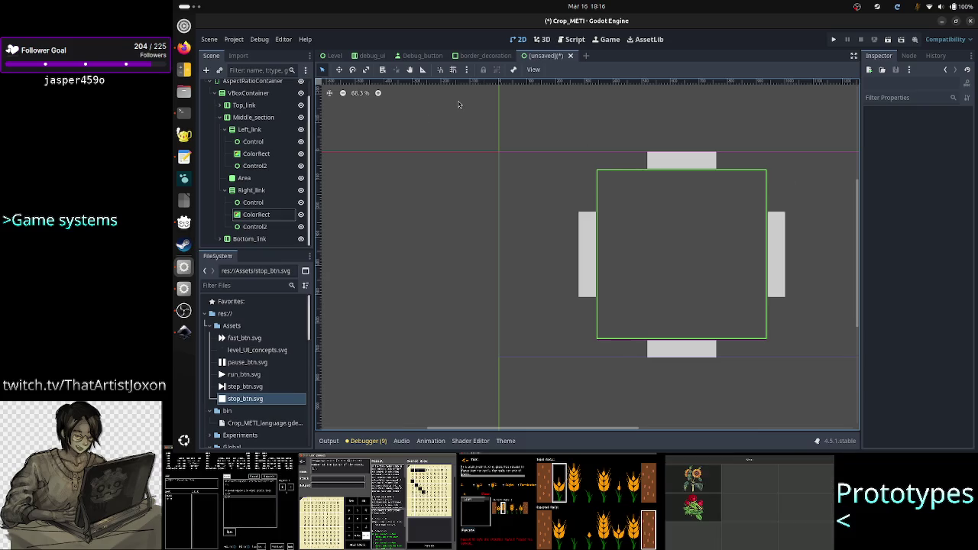
# Search the Add Child Node list for 'nine' to find NinePatchRect, and move the dialog left
pyautogui.click(208, 70)
pyautogui.write('nine')
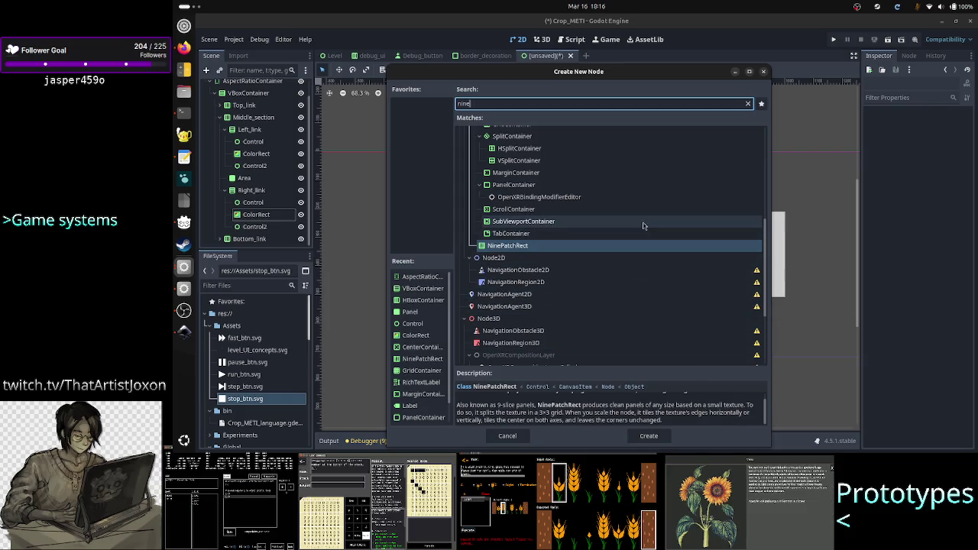
pyautogui.scroll(3, 644, 230)
pyautogui.scroll(-2, 642, 209)
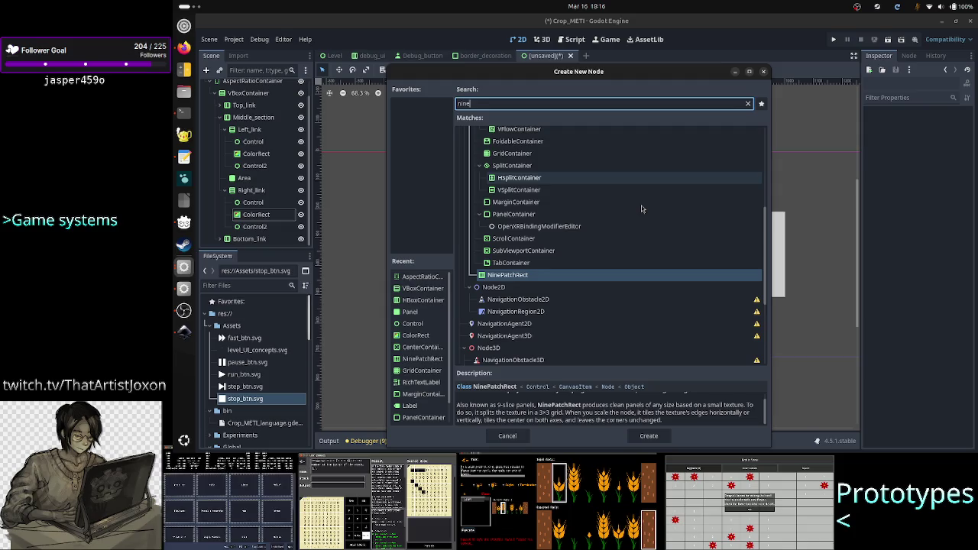
pyautogui.scroll(5, 642, 209)
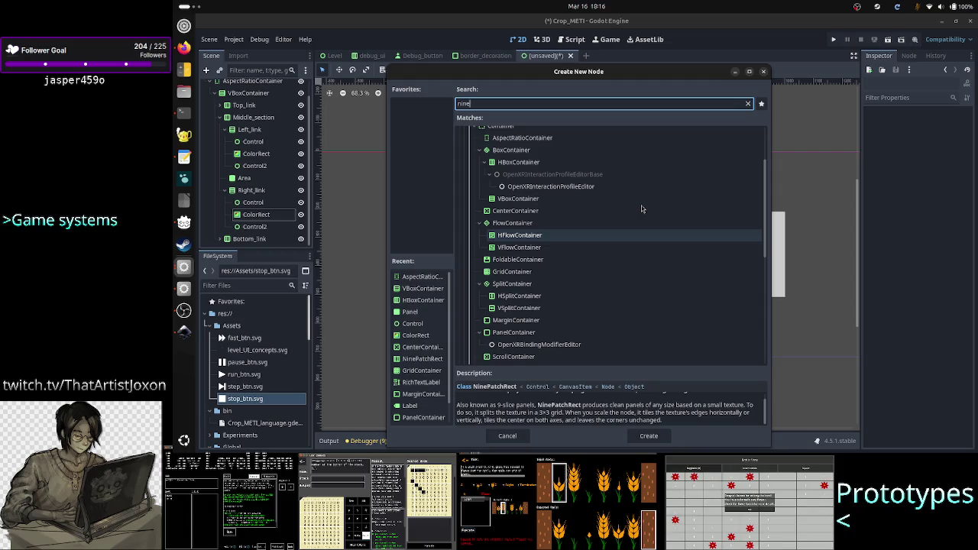
pyautogui.moveTo(659, 79)
pyautogui.mouseDown()
pyautogui.moveTo(464, 87)
pyautogui.moveTo(469, 73)
pyautogui.mouseUp()
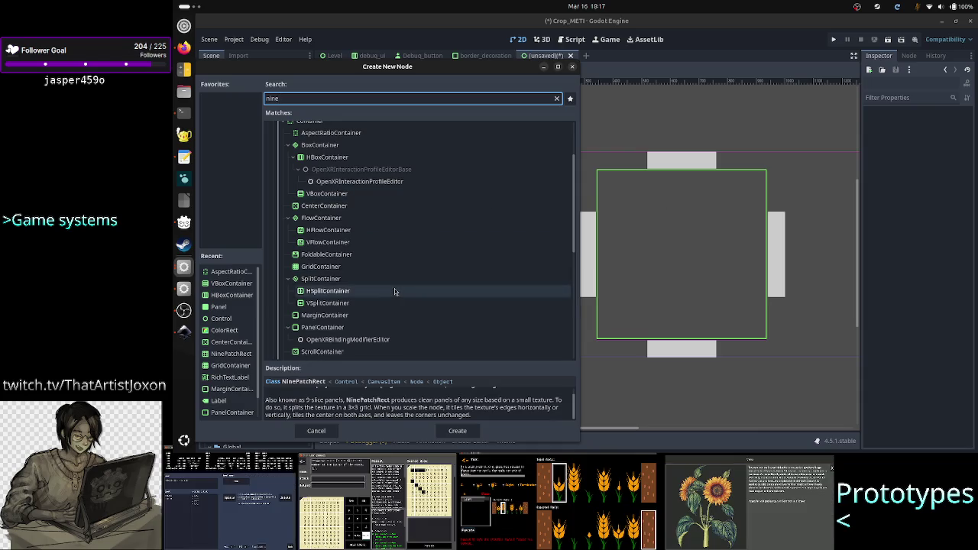
# Close the Create New Node dialog without adding any node
pyautogui.scroll(2, 430, 265)
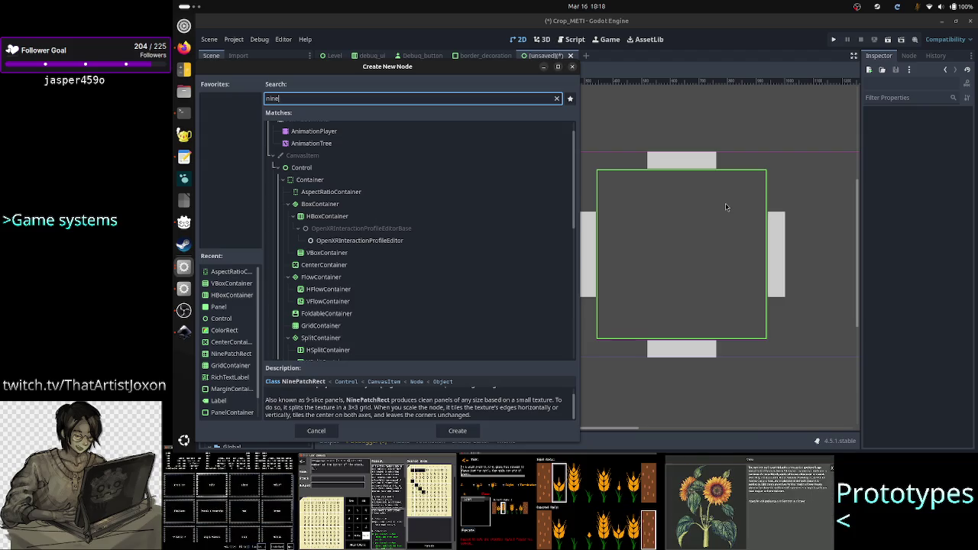
pyautogui.click(573, 68)
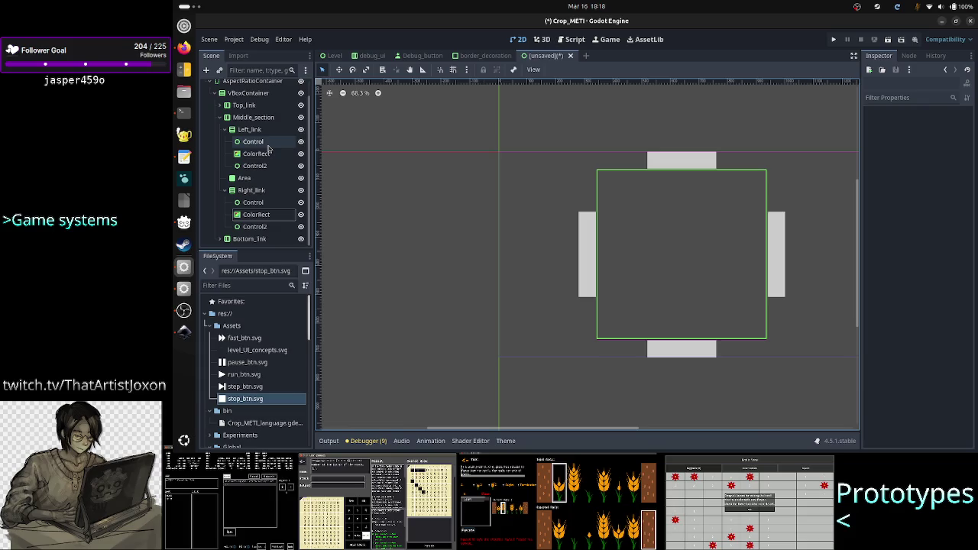
# Select the AspectRatioContainer node in the Scene tree to view it in the Inspector
pyautogui.scroll(1, 268, 149)
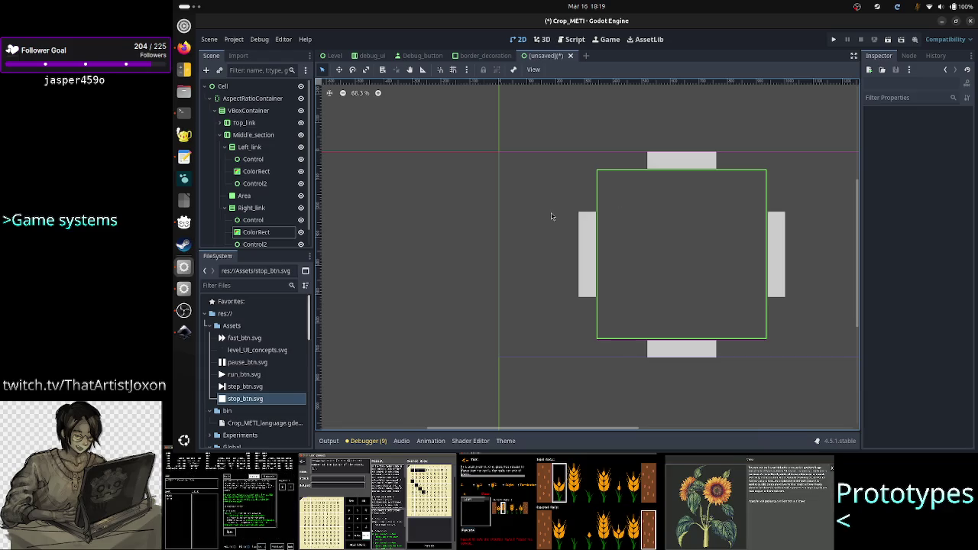
pyautogui.click(267, 100)
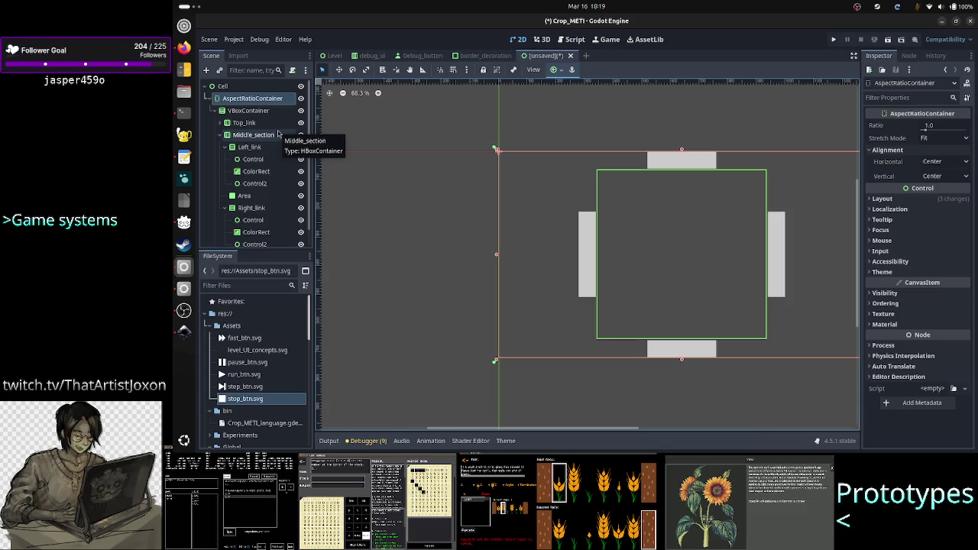
# Hide the old AspectRatioContainer, save the scene as cell.tscn, and select Cell
pyautogui.click(301, 99)
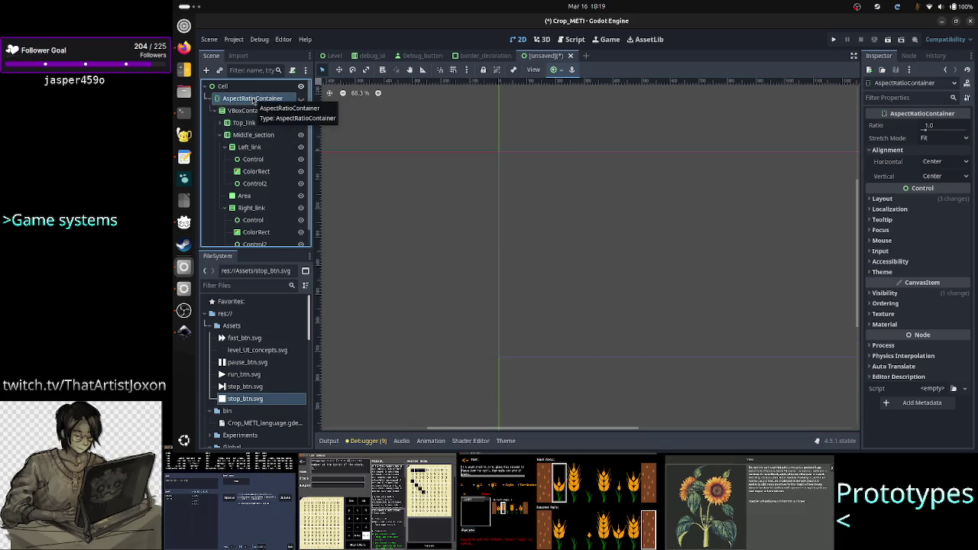
pyautogui.hotkey('ctrl', 's')
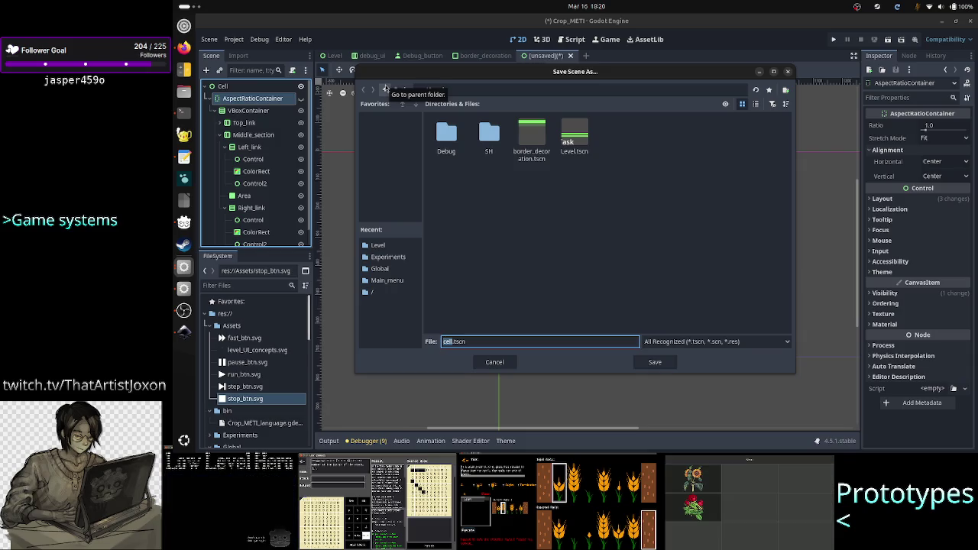
pyautogui.click(671, 362)
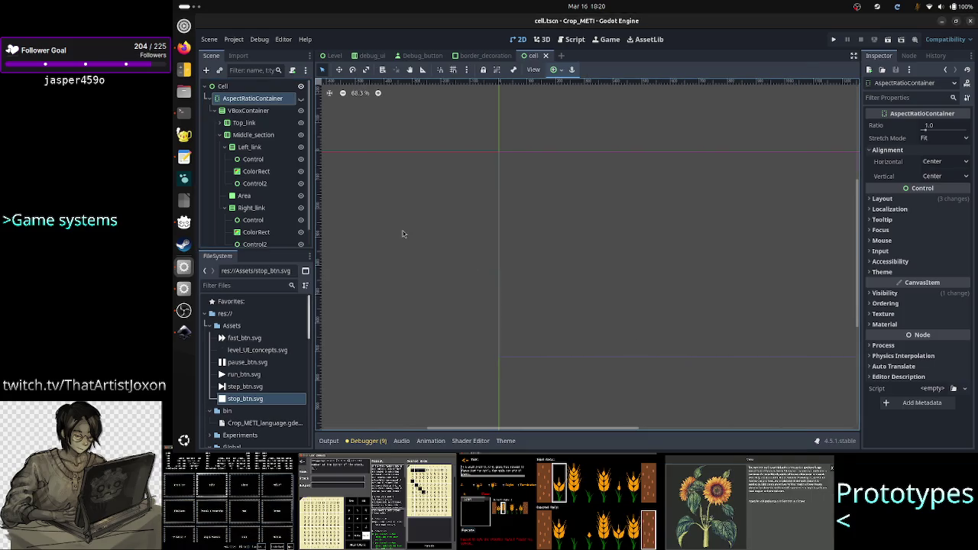
pyautogui.click(210, 100)
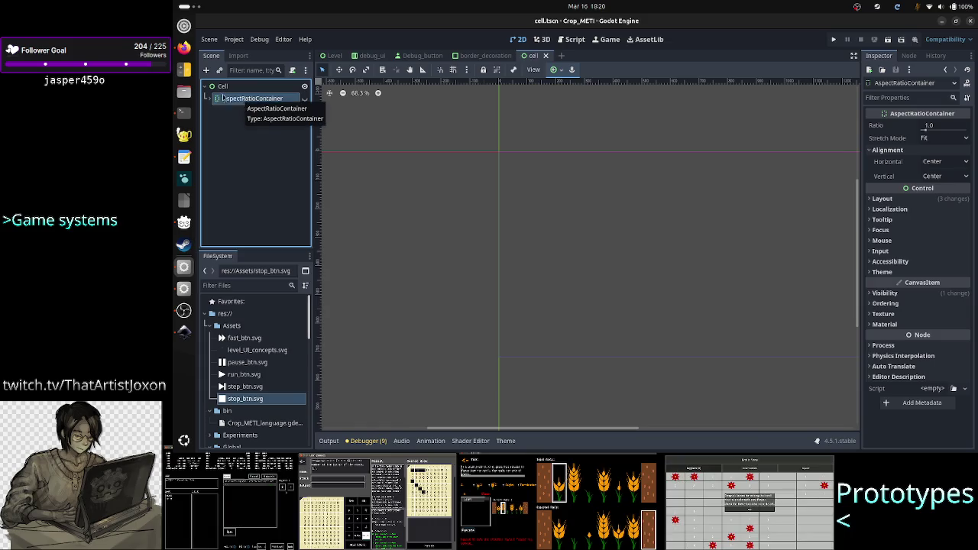
pyautogui.click(222, 86)
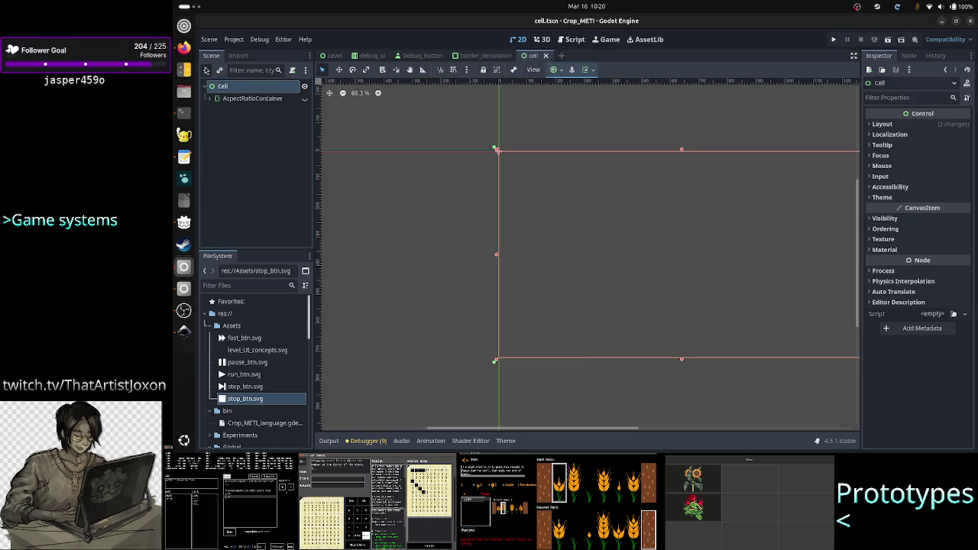
# Add an AspectRatioContainer under Cell with the Full Rect anchor preset
pyautogui.click(205, 69)
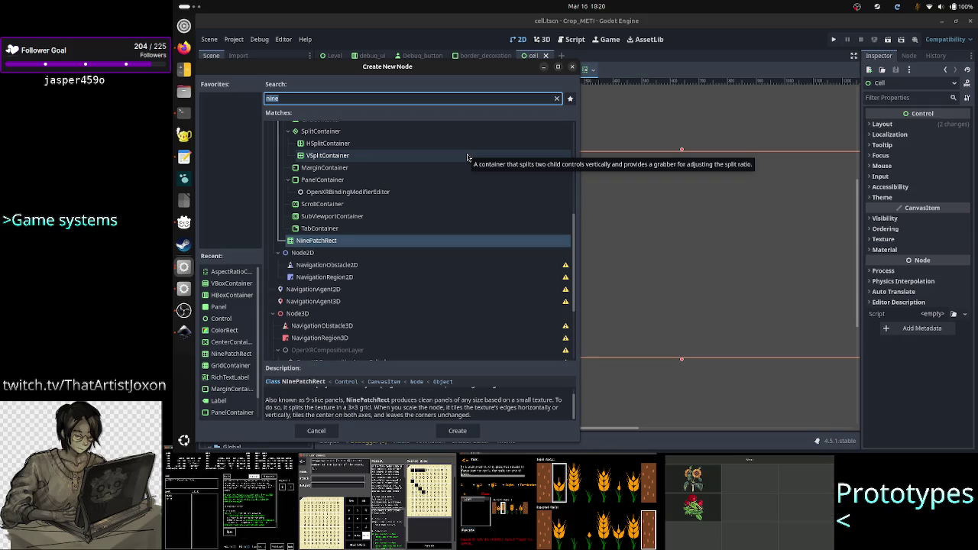
pyautogui.write('aspect')
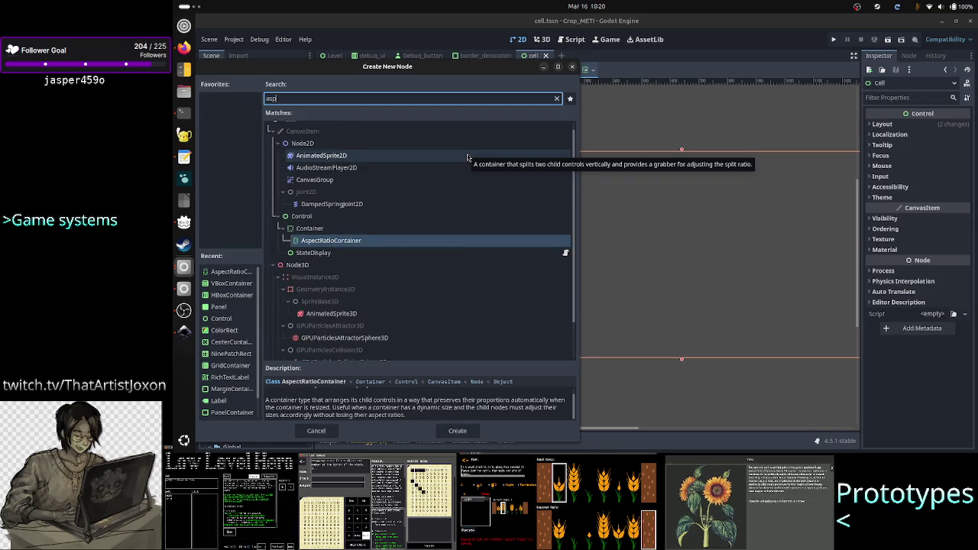
pyautogui.press('Return')
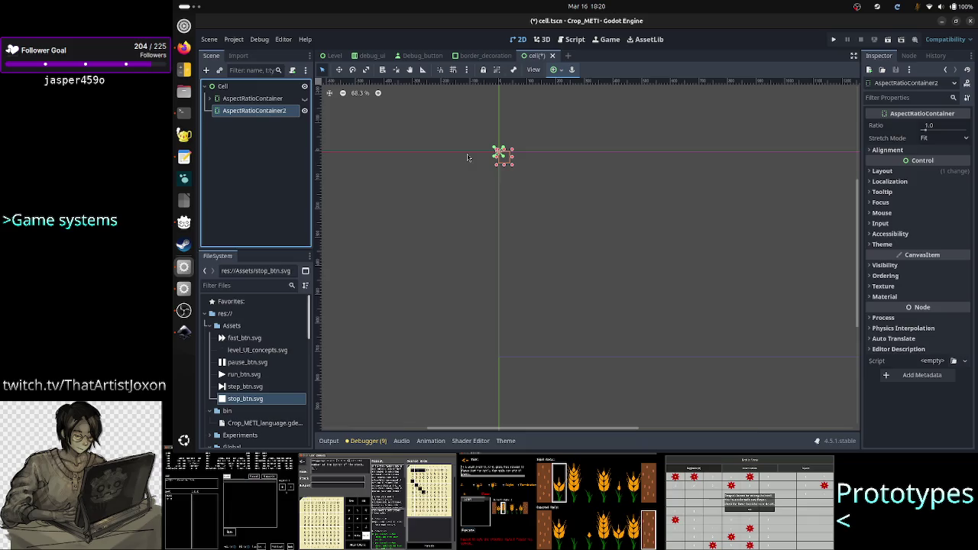
pyautogui.click(560, 71)
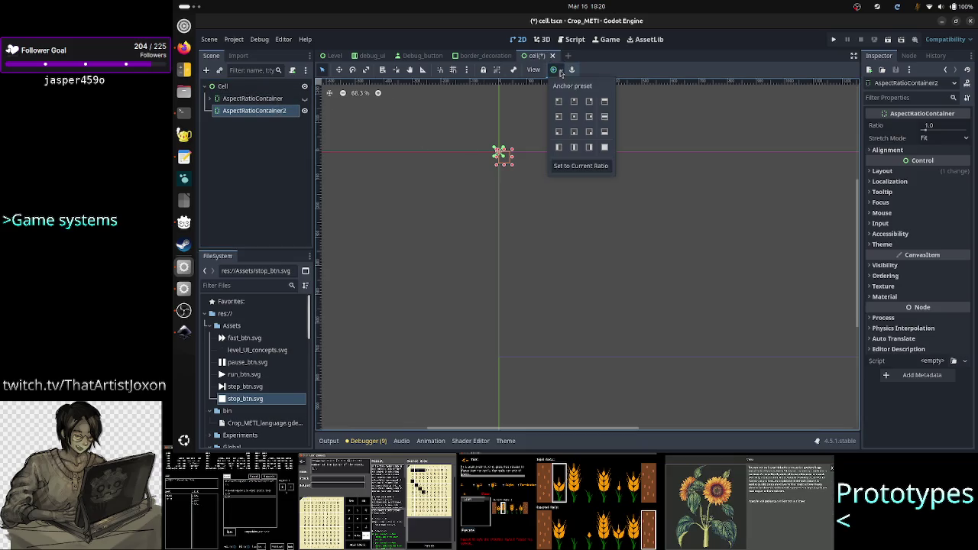
pyautogui.click(604, 147)
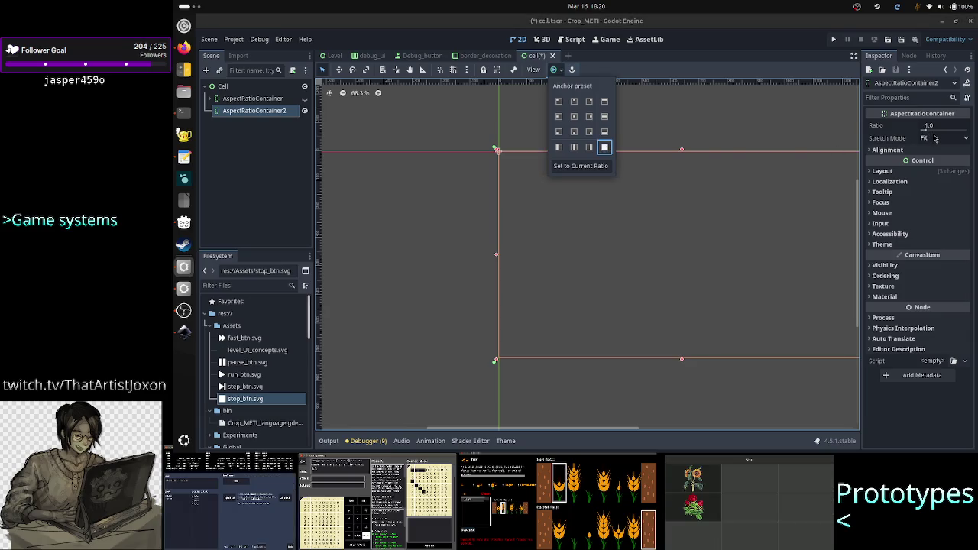
pyautogui.click(935, 138)
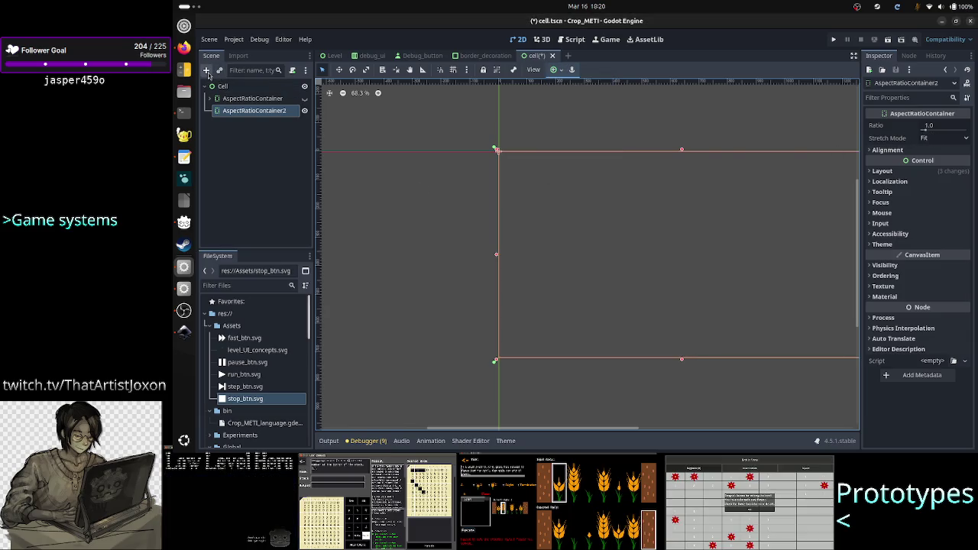
# Add a Control node inside AspectRatioContainer2
pyautogui.click(206, 70)
pyautogui.write('control')
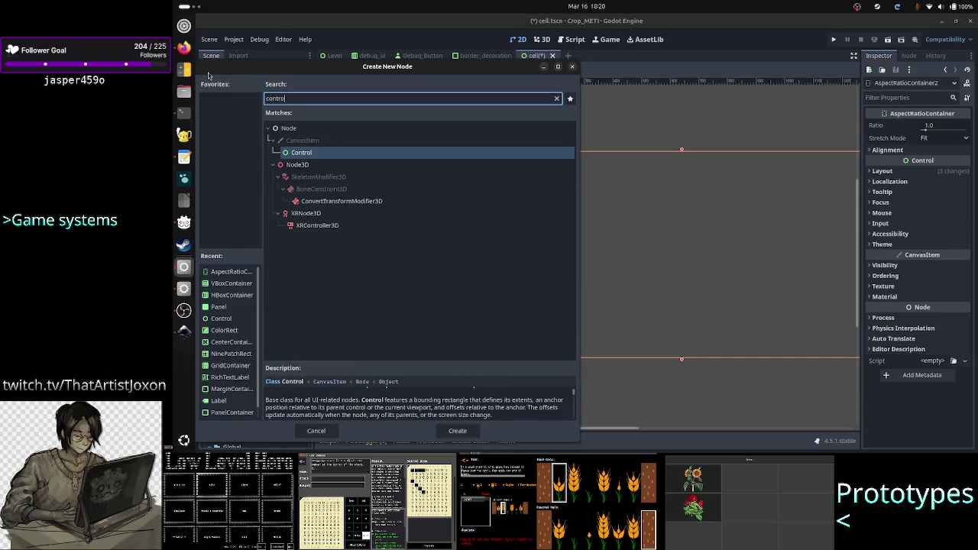
pyautogui.press('Return')
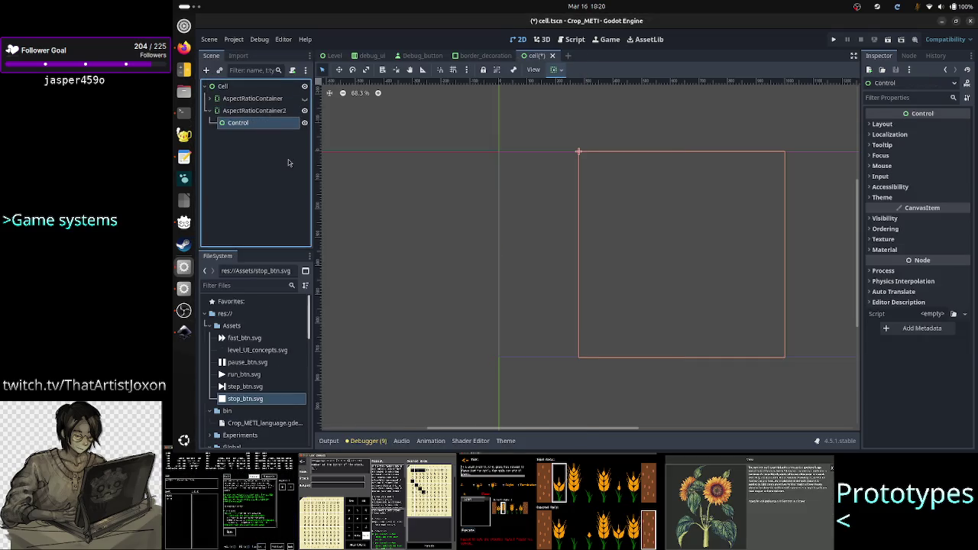
# Copy the Area node and paste it into the new Control under AspectRatioContainer2
pyautogui.click(252, 111)
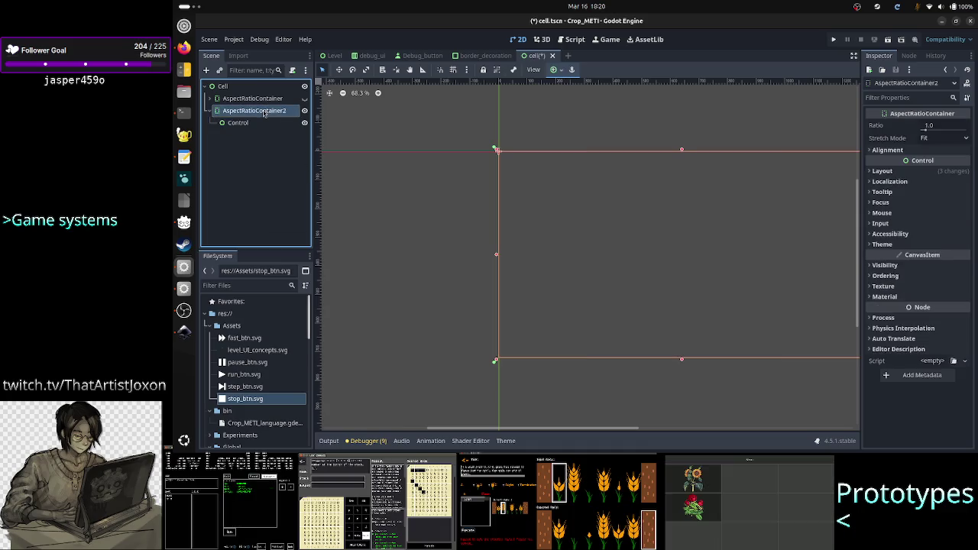
pyautogui.click(243, 124)
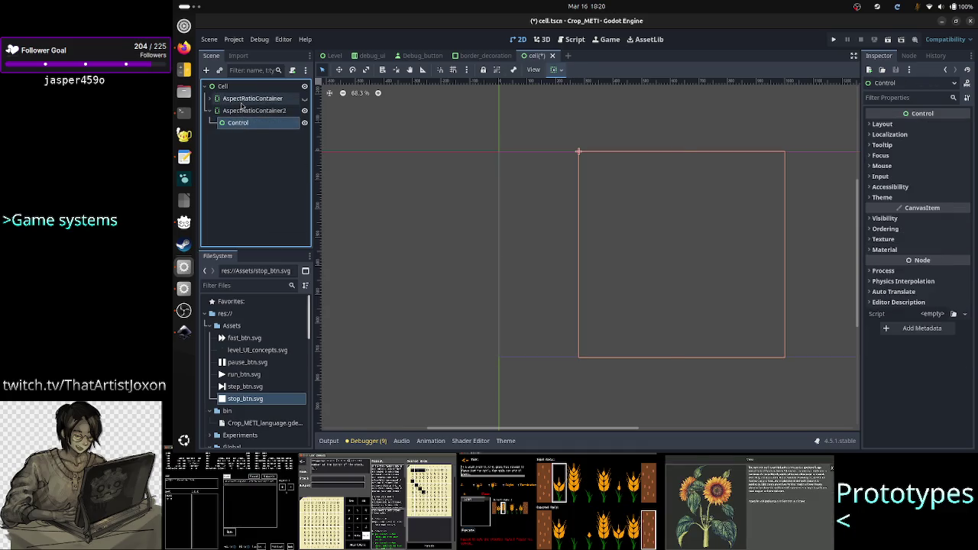
pyautogui.click(213, 100)
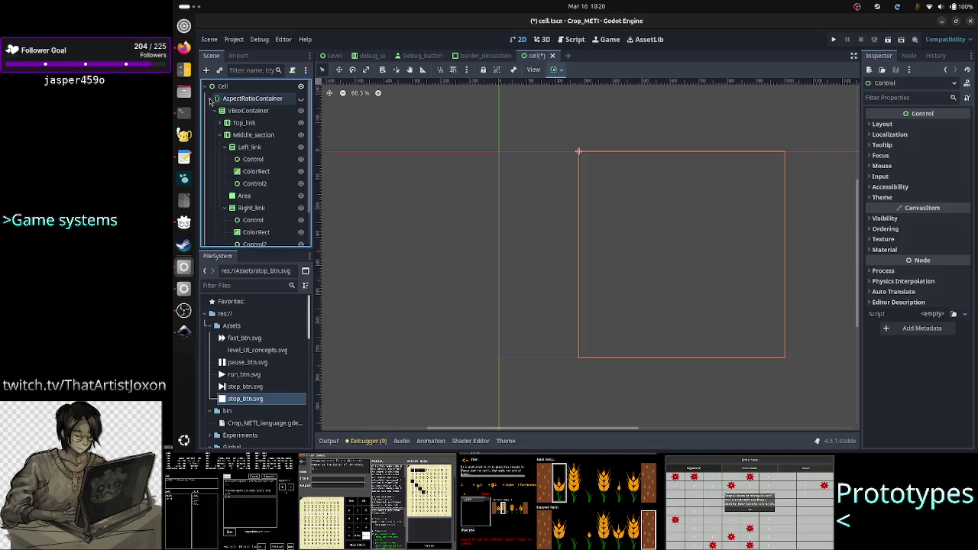
pyautogui.scroll(-3, 252, 149)
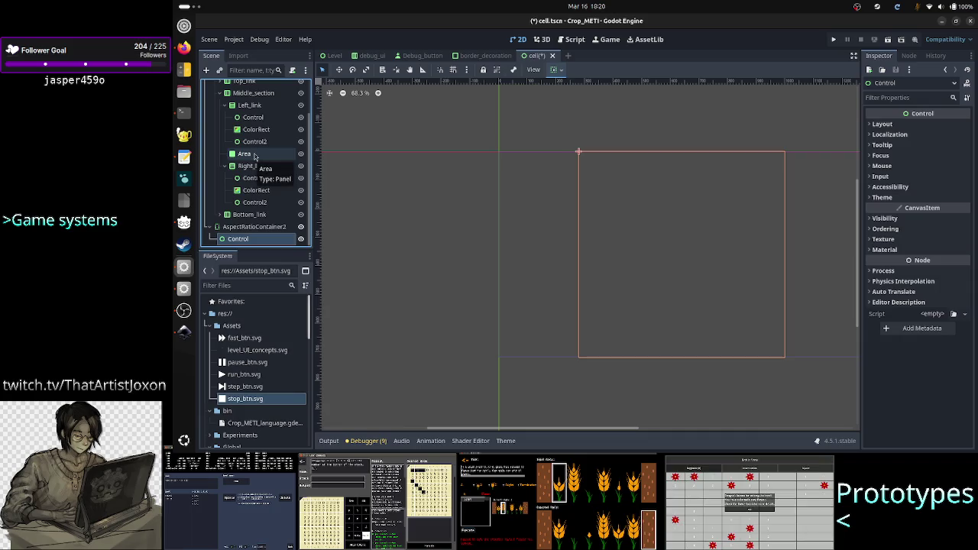
pyautogui.click(253, 155)
pyautogui.rightClick(251, 153)
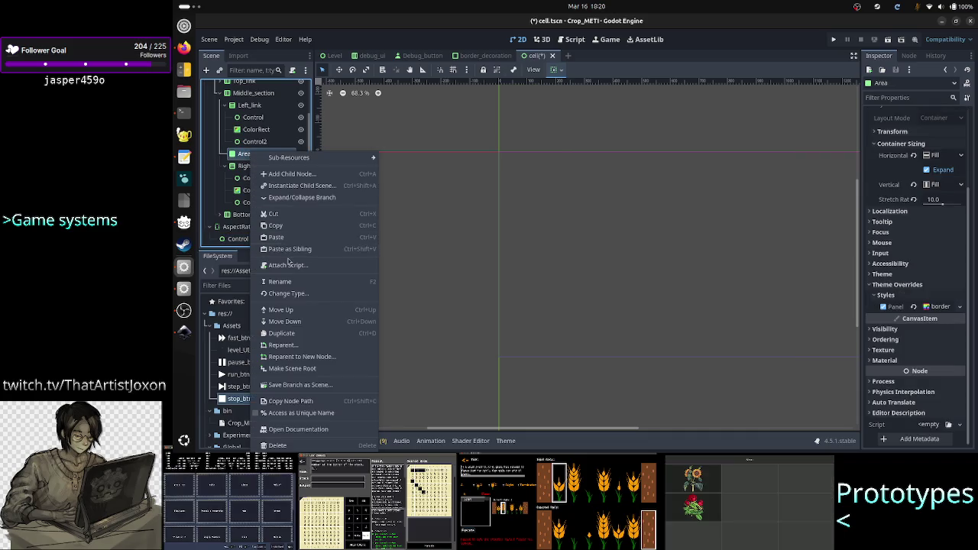
pyautogui.click(253, 224)
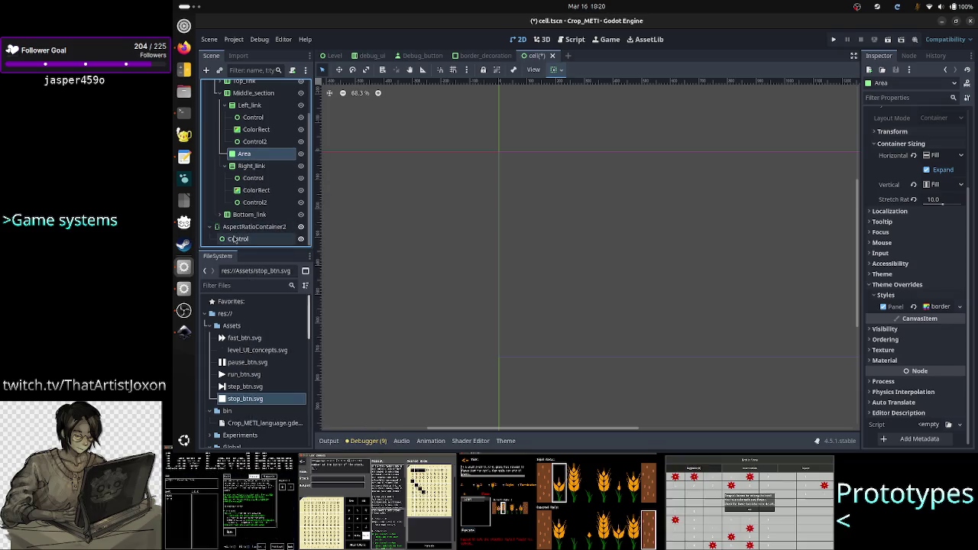
pyautogui.click(236, 240)
pyautogui.rightClick(252, 239)
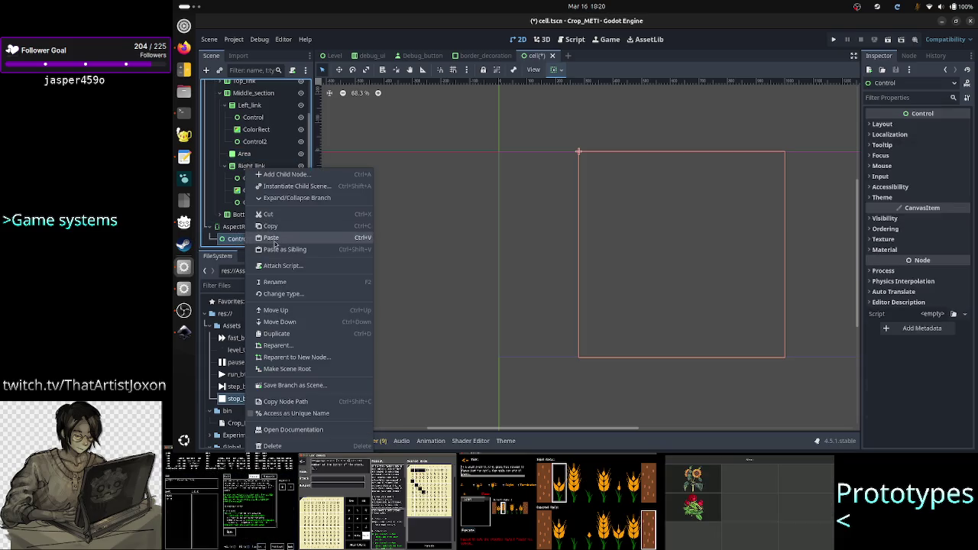
pyautogui.click(274, 240)
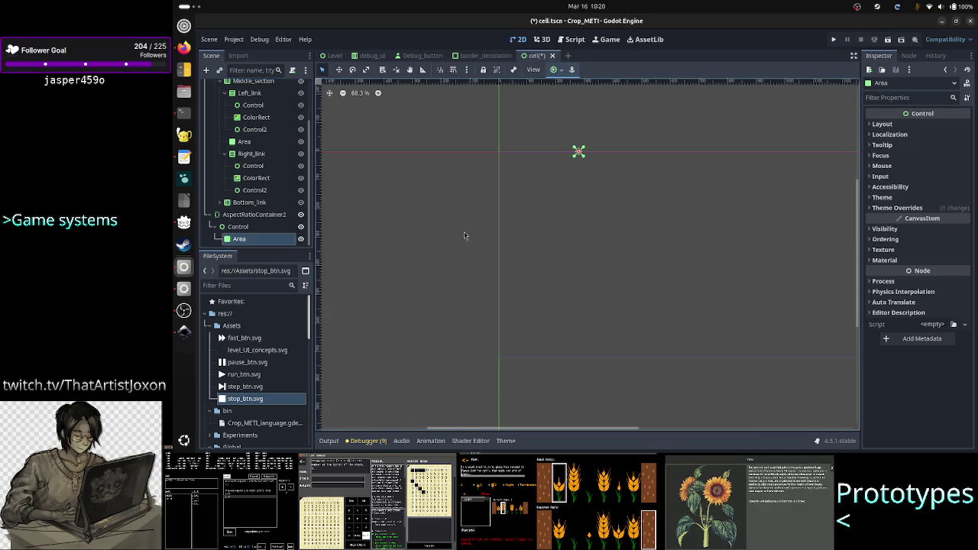
pyautogui.click(939, 126)
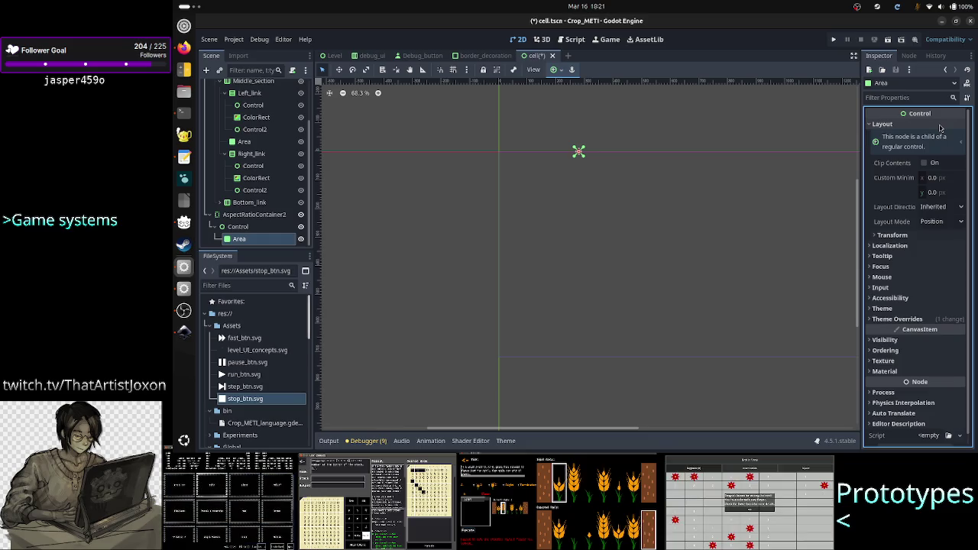
# Set the pasted Area's anchor preset to Full Rect
pyautogui.click(556, 69)
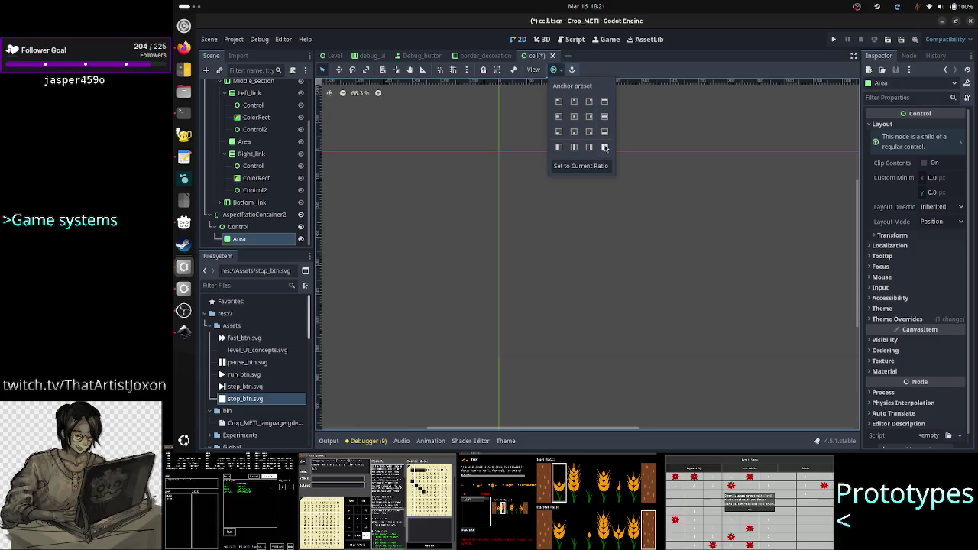
pyautogui.click(604, 148)
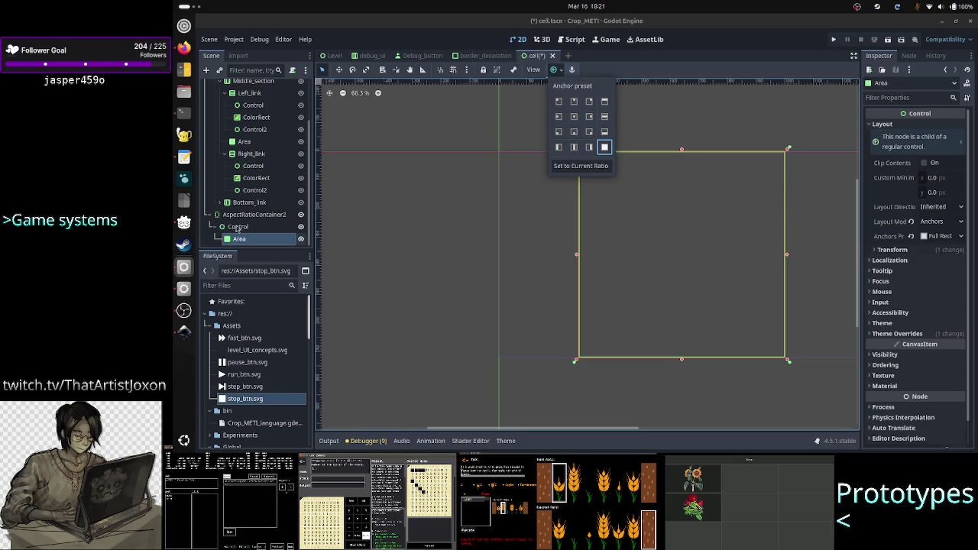
pyautogui.click(239, 228)
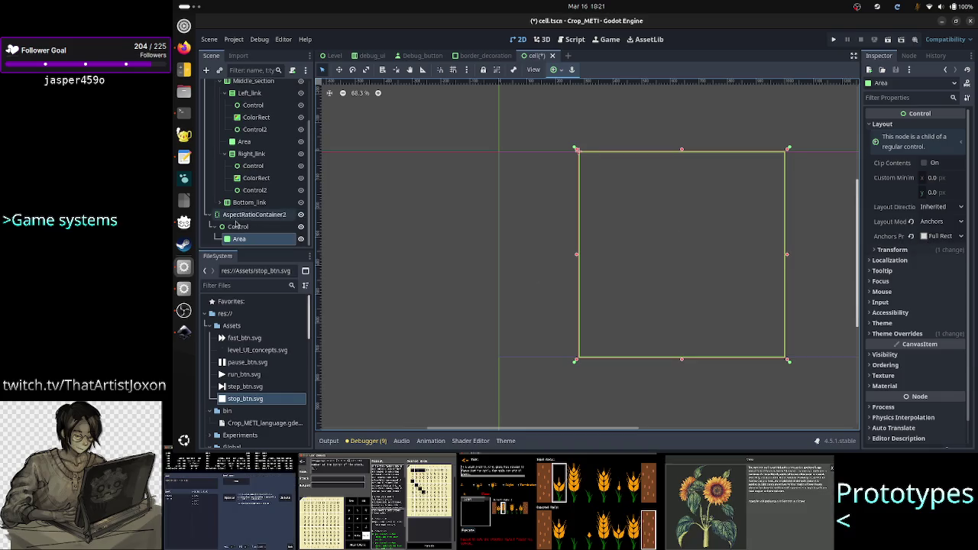
# Copy Right_link's ColorRect and paste it into the Control under AspectRatioContainer2
pyautogui.click(267, 178)
pyautogui.rightClick(267, 178)
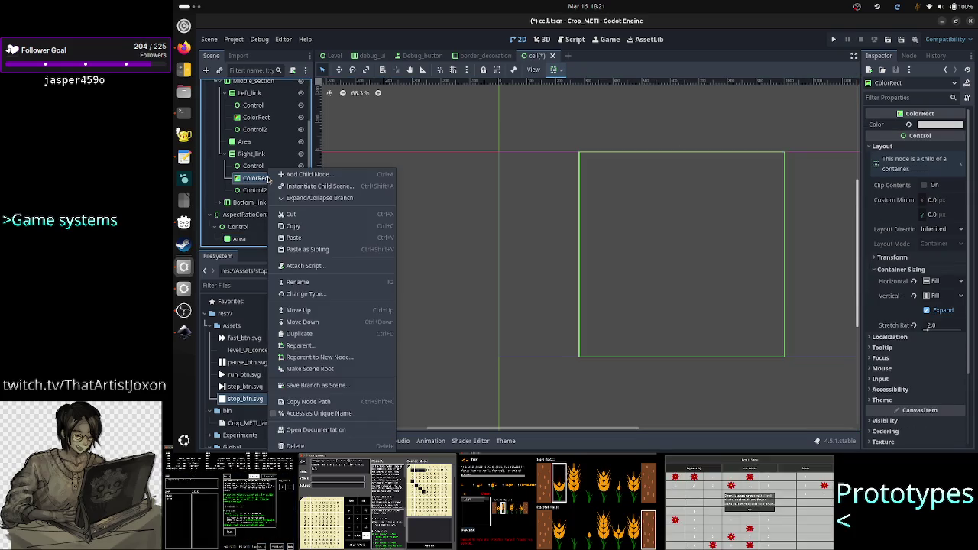
pyautogui.click(305, 232)
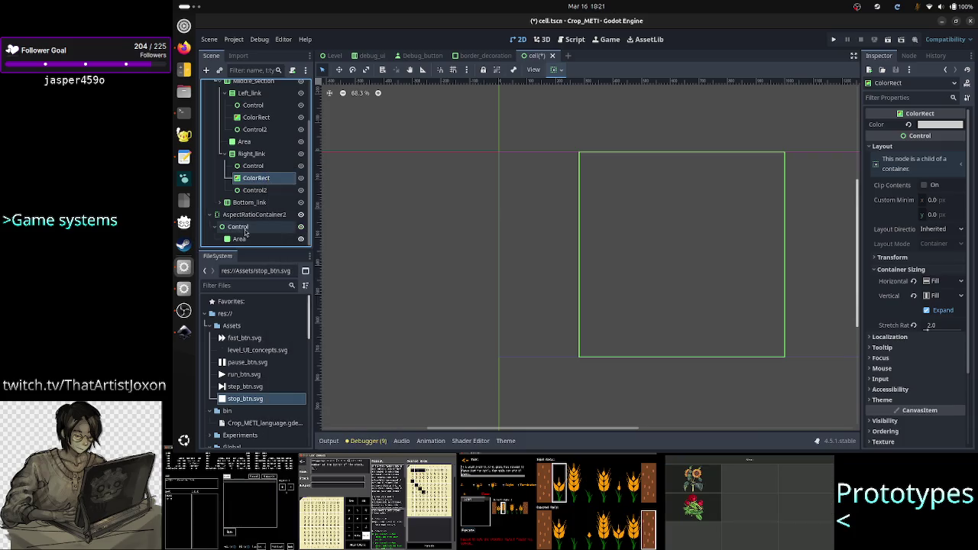
pyautogui.click(252, 227)
pyautogui.rightClick(254, 227)
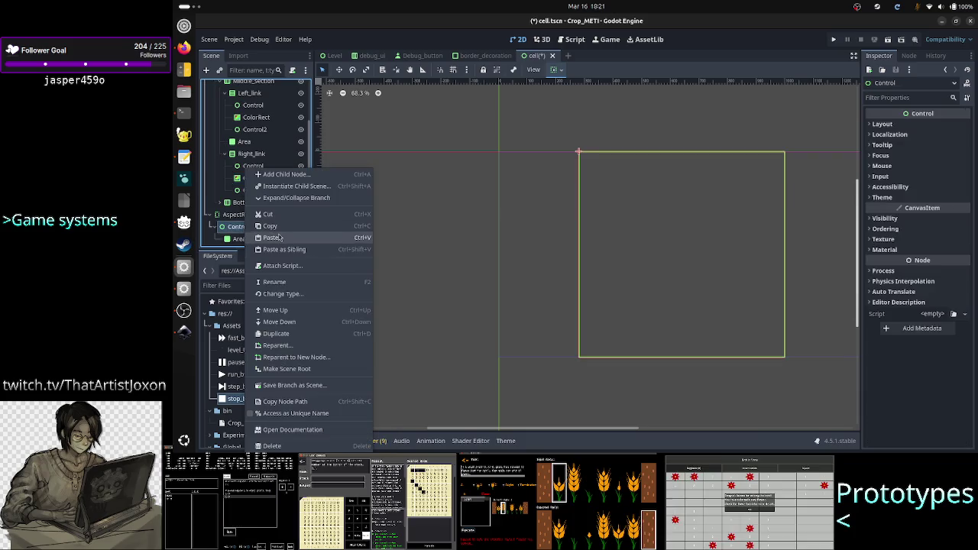
pyautogui.click(274, 238)
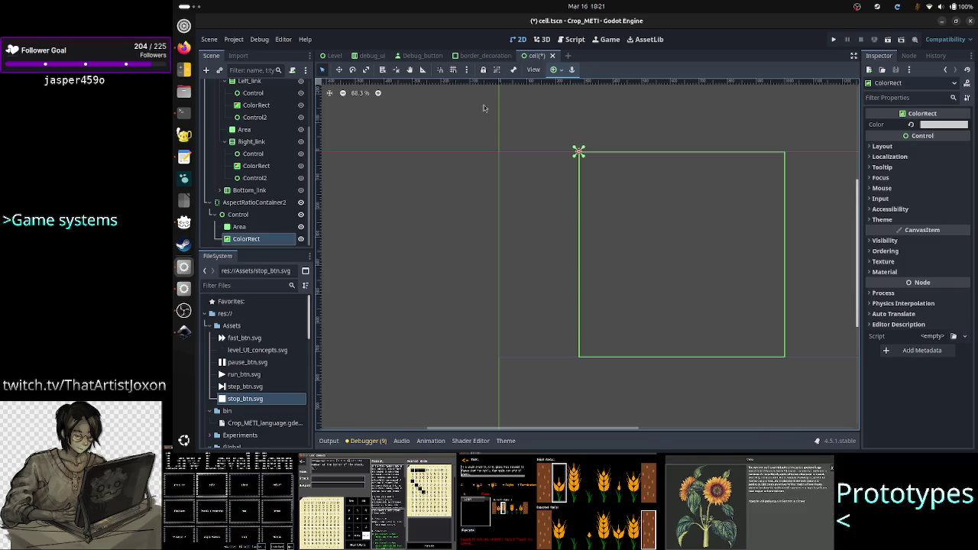
# Switch Area's anchors to Custom and set its left anchor to 0.2
pyautogui.click(236, 227)
pyautogui.click(963, 238)
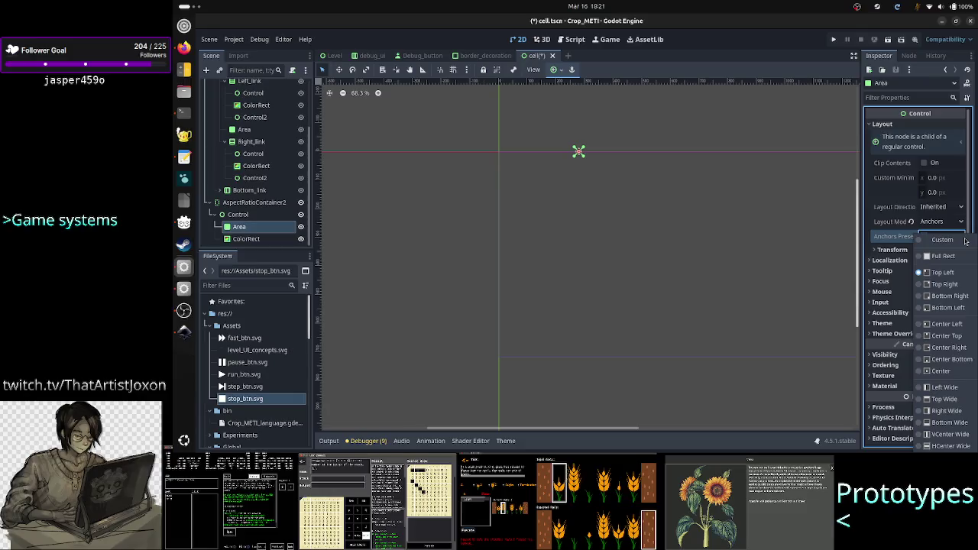
pyautogui.click(958, 241)
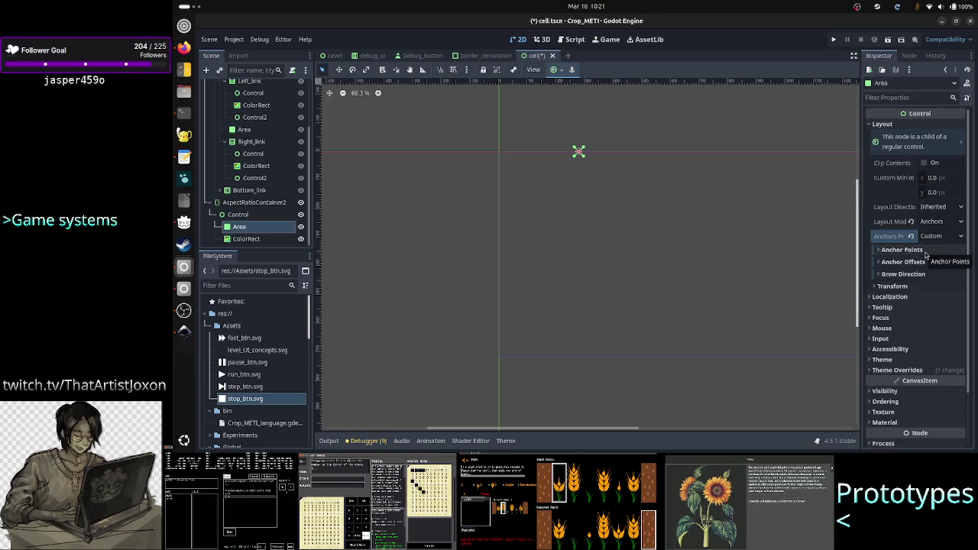
pyautogui.click(924, 251)
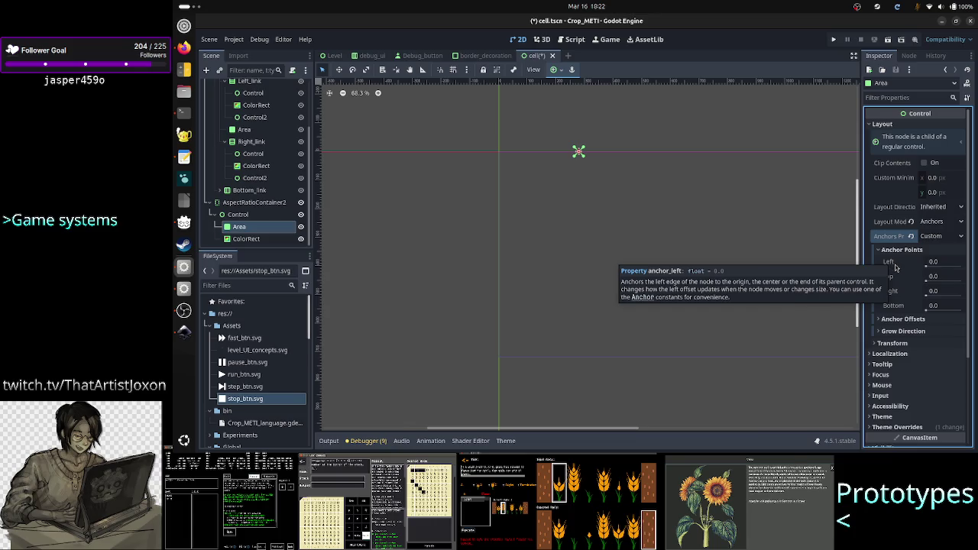
pyautogui.click(926, 321)
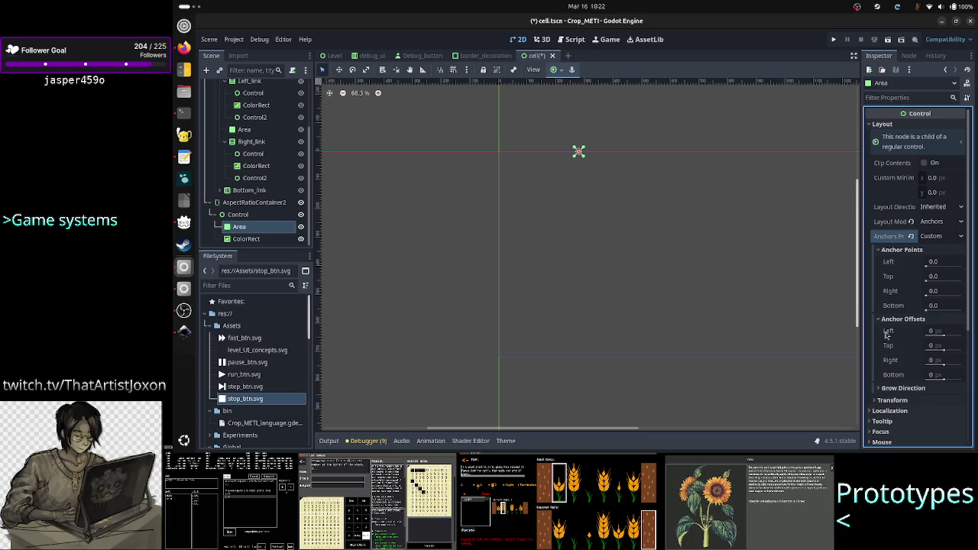
pyautogui.moveTo(886, 334)
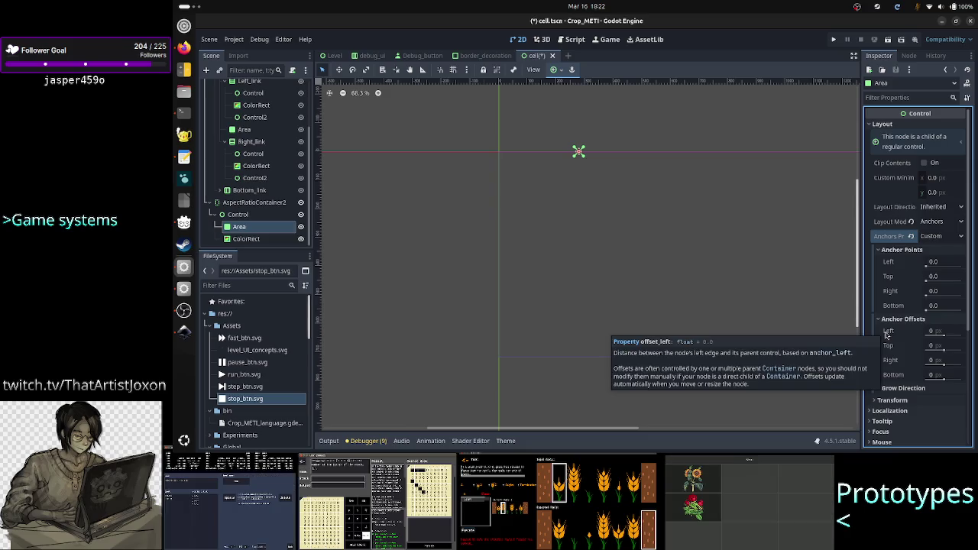
pyautogui.moveTo(920, 267)
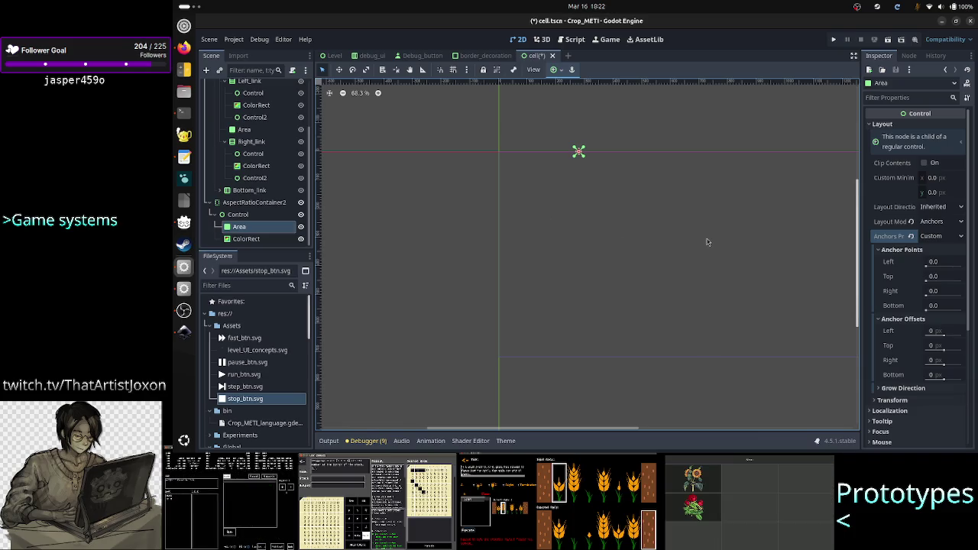
pyautogui.click(943, 262)
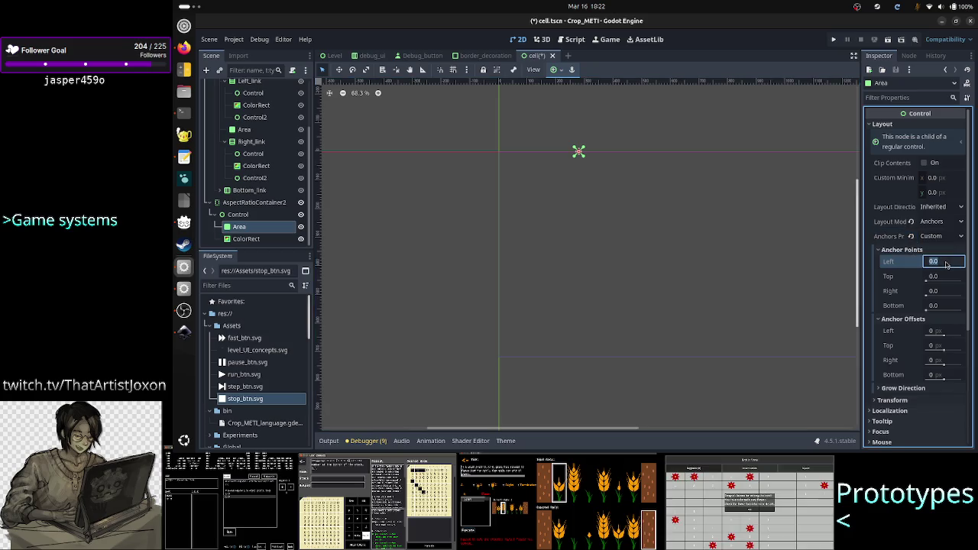
pyautogui.write('0.2')
pyautogui.press('Return')
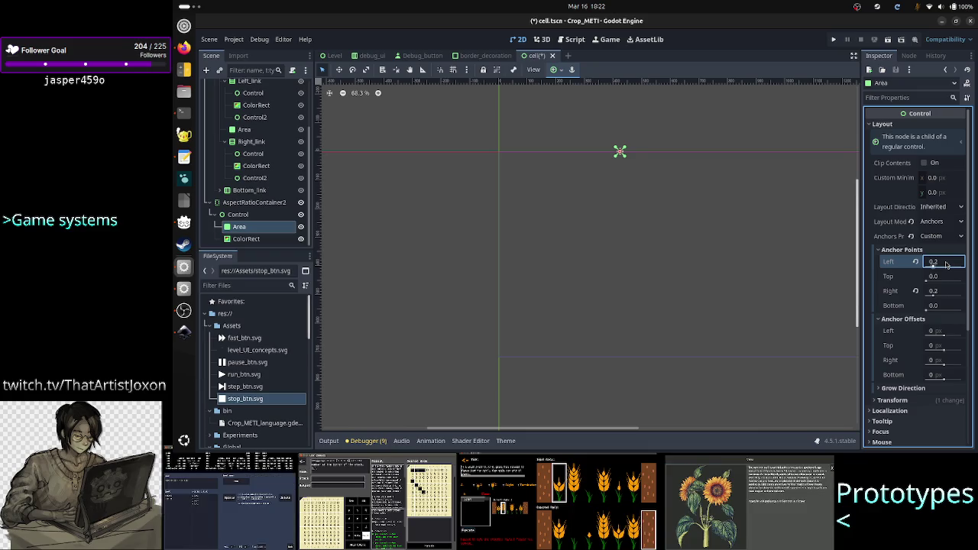
pyautogui.doubleClick(946, 263)
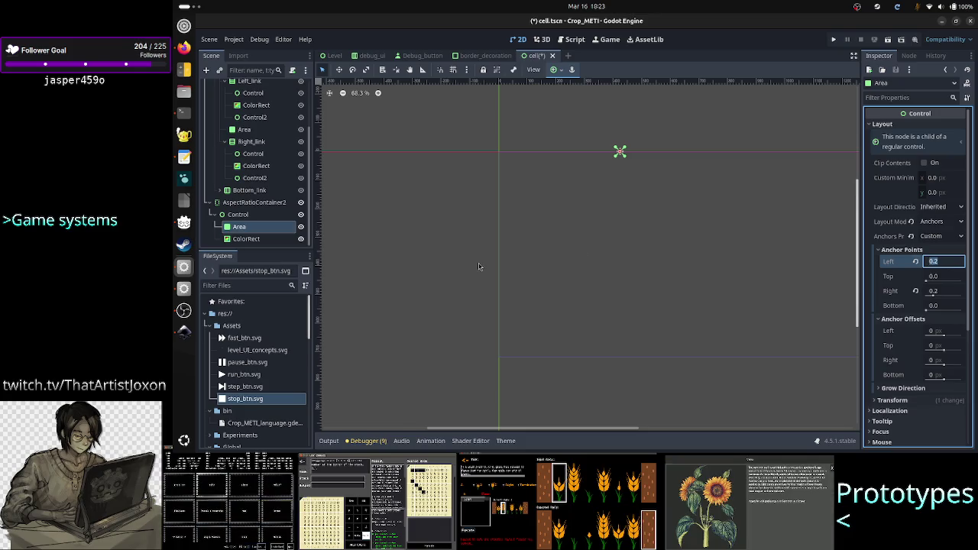
# Set Area's right anchor to 0.8
pyautogui.click(249, 217)
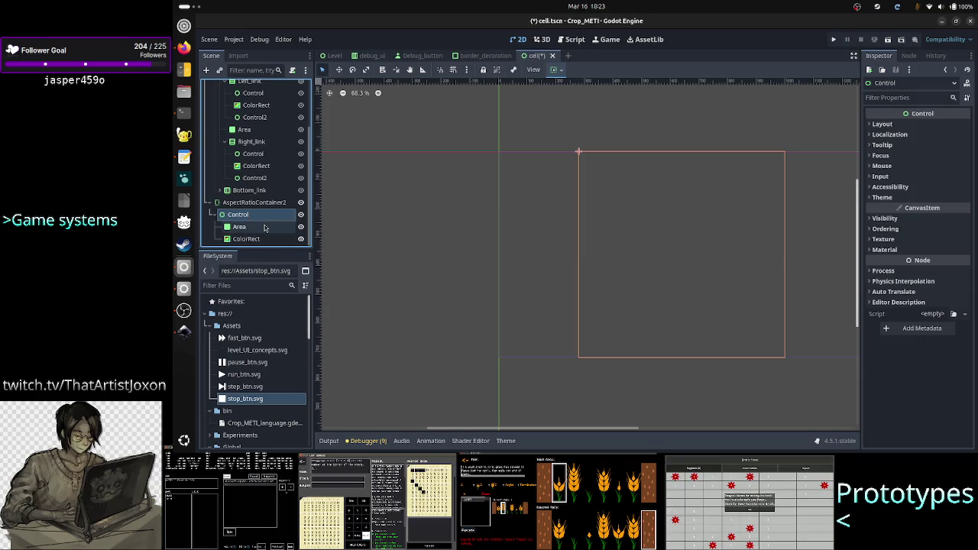
pyautogui.click(264, 227)
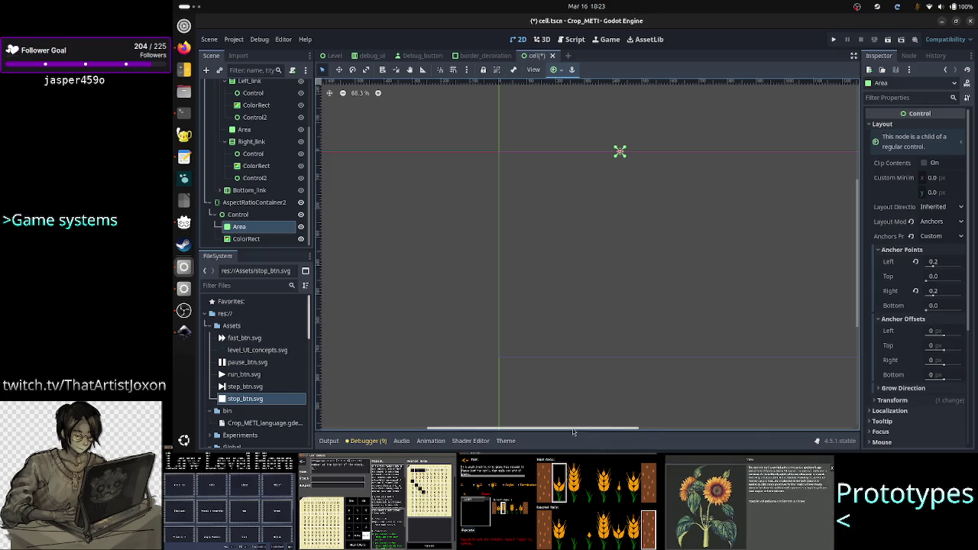
pyautogui.moveTo(573, 429); pyautogui.dragTo(642, 427)
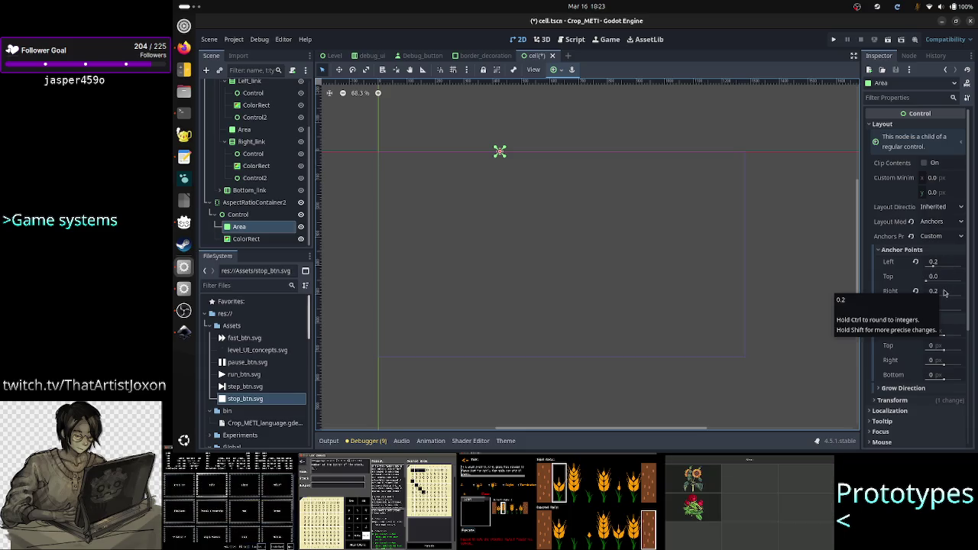
pyautogui.click(944, 291)
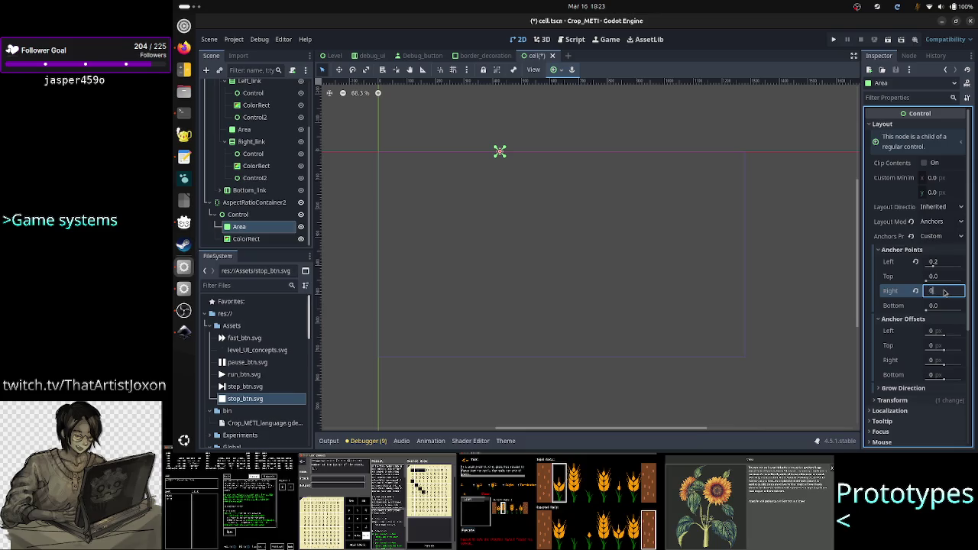
pyautogui.write('.8')
pyautogui.press('Return')
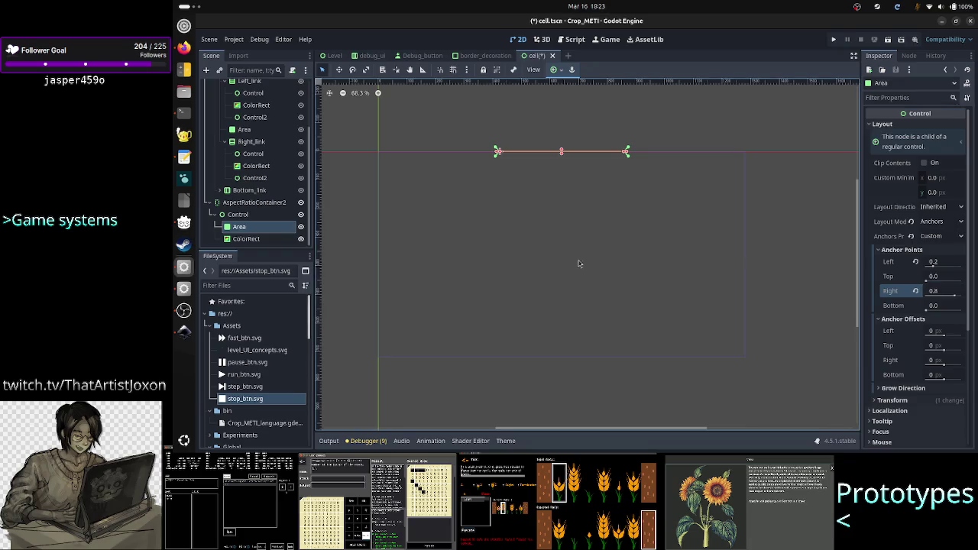
pyautogui.keyDown('ctrl'); pyautogui.click(244, 215); pyautogui.keyUp('ctrl')
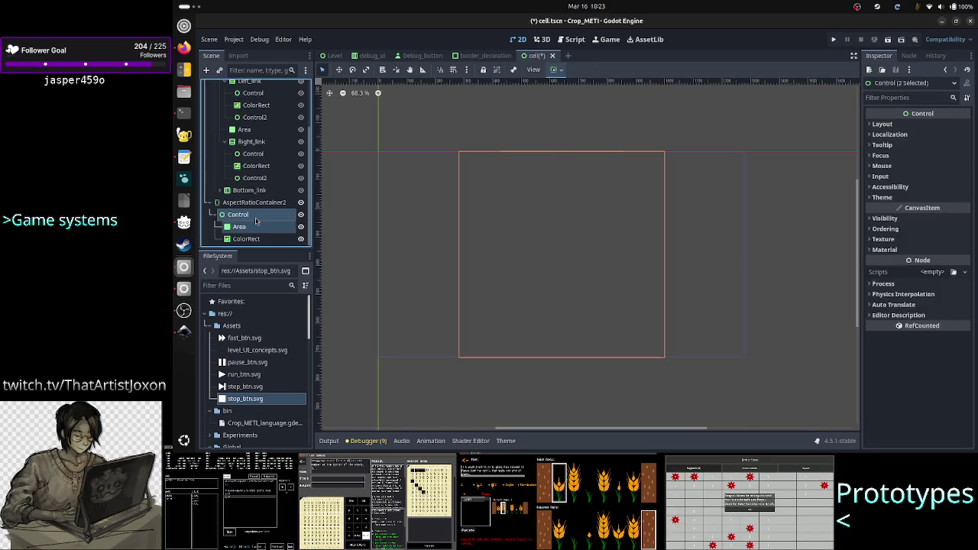
# Reselect Area and set its left anchor to 0.1 and right anchor to 0.9
pyautogui.click(249, 227)
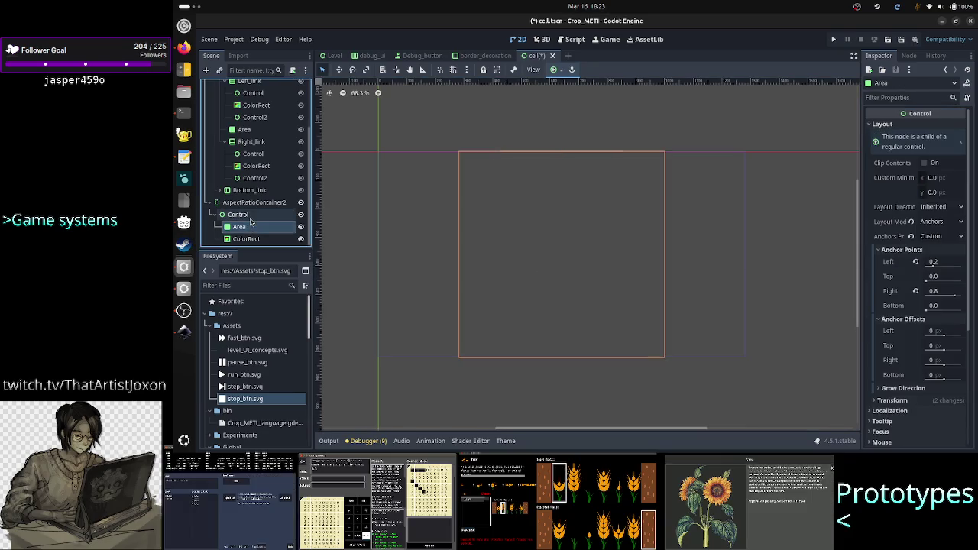
pyautogui.click(248, 217)
pyautogui.click(248, 227)
pyautogui.click(249, 218)
pyautogui.click(249, 220)
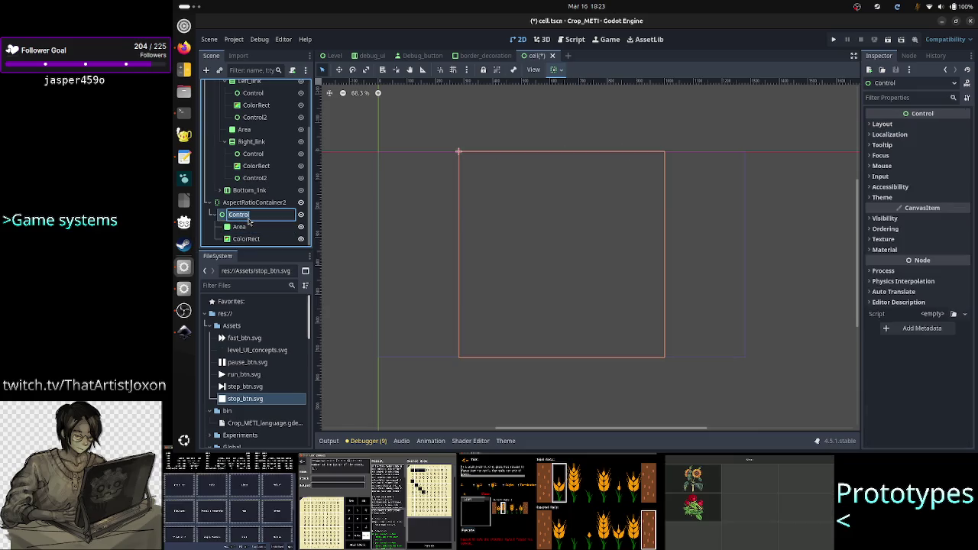
pyautogui.click(243, 228)
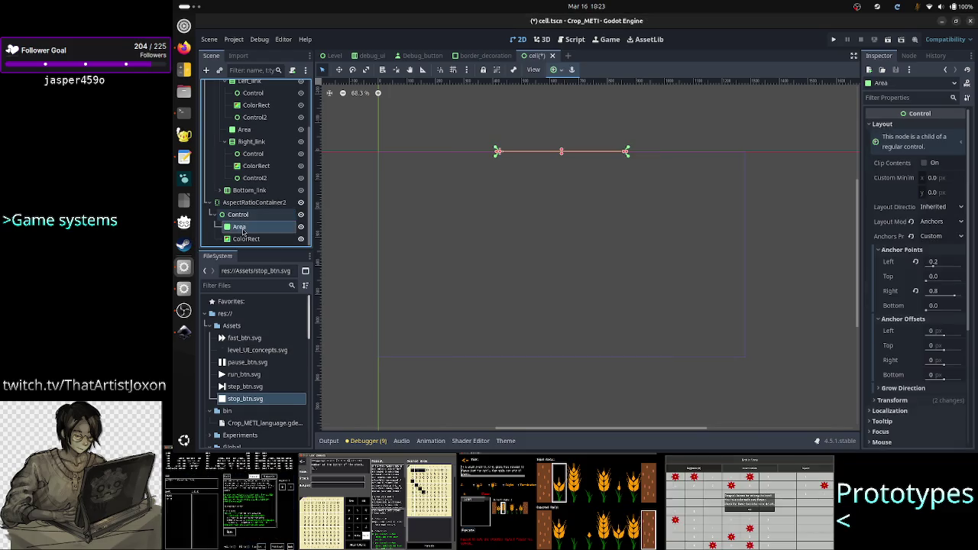
pyautogui.click(935, 263)
pyautogui.doubleClick(936, 264)
pyautogui.write('1')
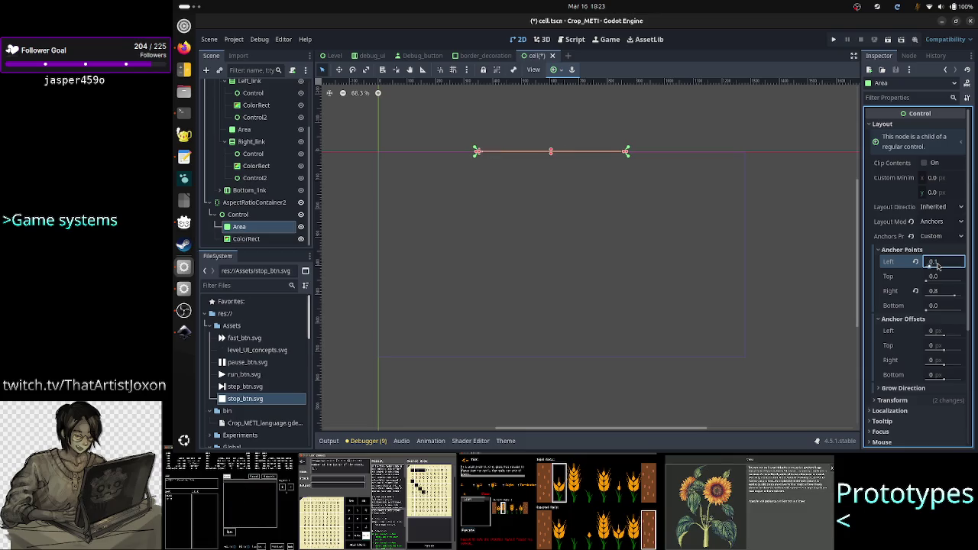
pyautogui.click(943, 292)
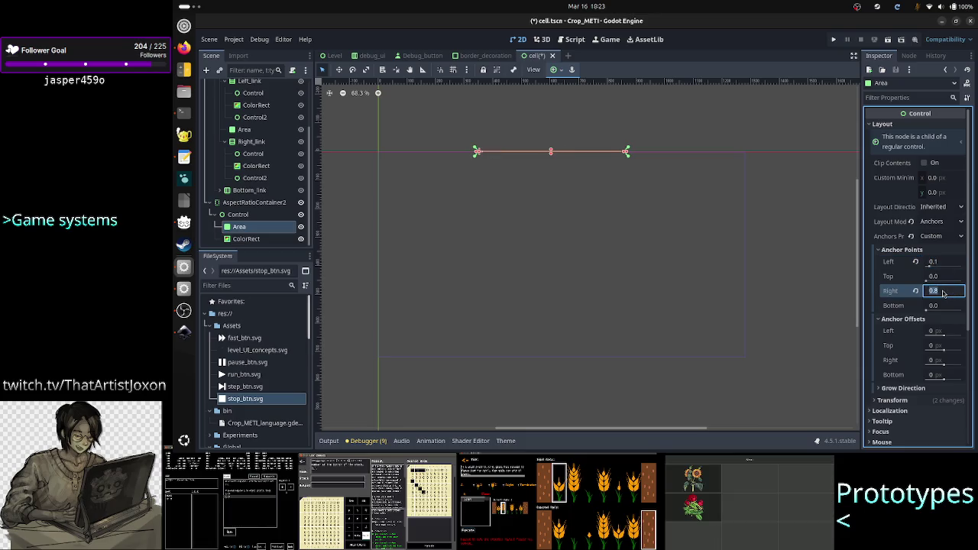
pyautogui.write('0.9')
pyautogui.press('Return')
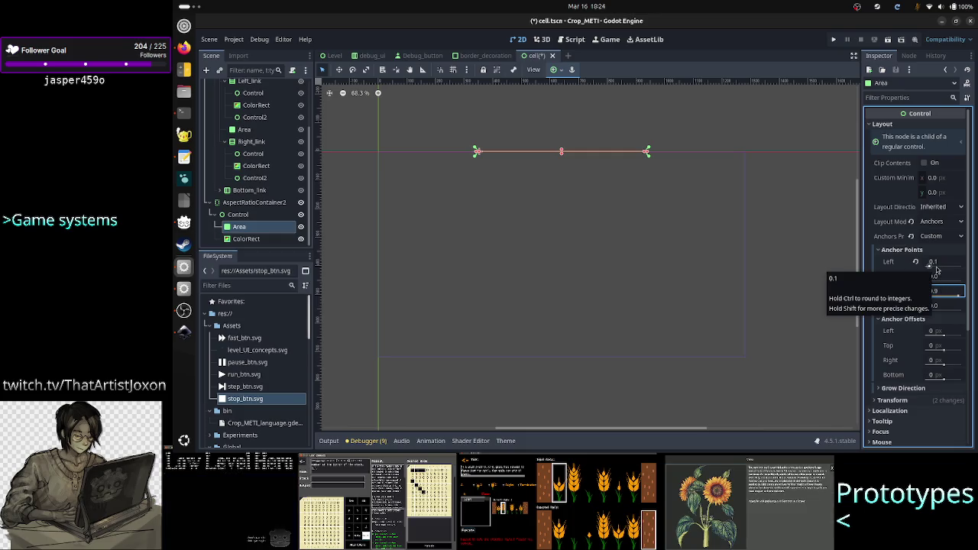
# Set Area's top anchor to 0.1 and bottom anchor to 0.9
pyautogui.click(950, 277)
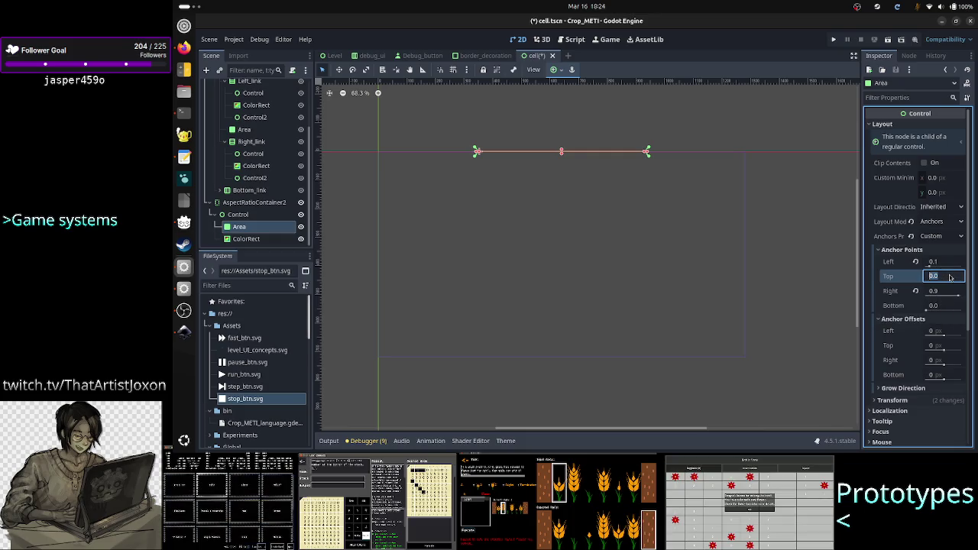
pyautogui.write('0.1')
pyautogui.press('Return')
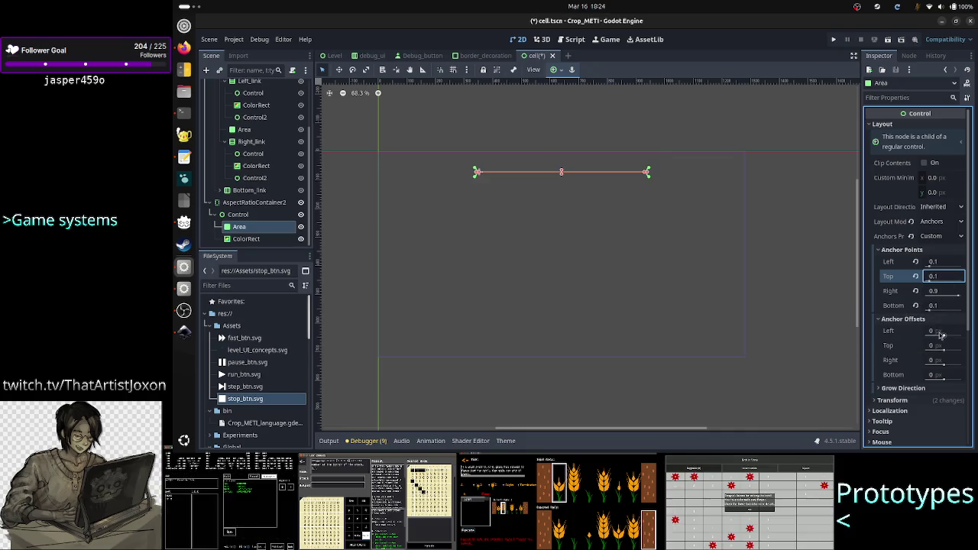
pyautogui.click(945, 307)
pyautogui.write('0')
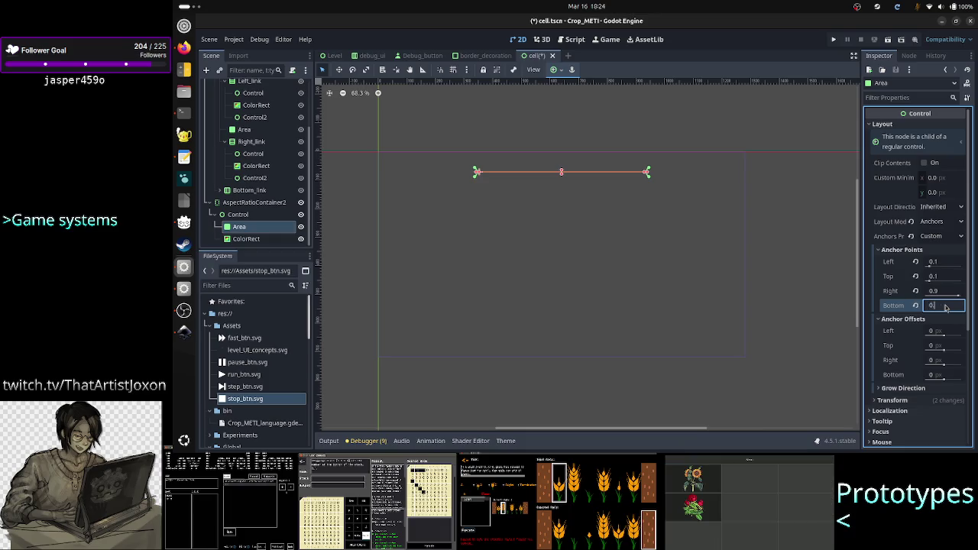
pyautogui.press('Return')
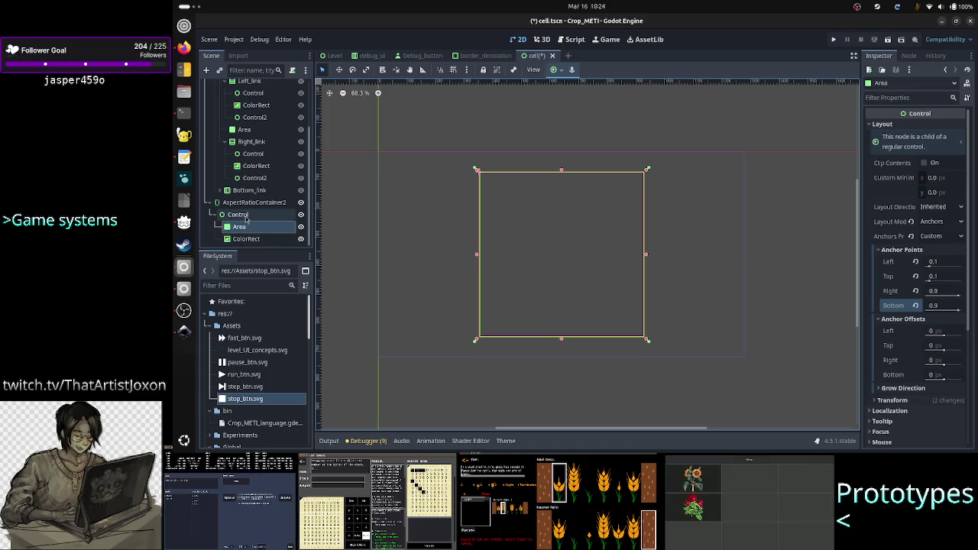
pyautogui.keyDown('ctrl'); pyautogui.click(246, 217); pyautogui.keyUp('ctrl')
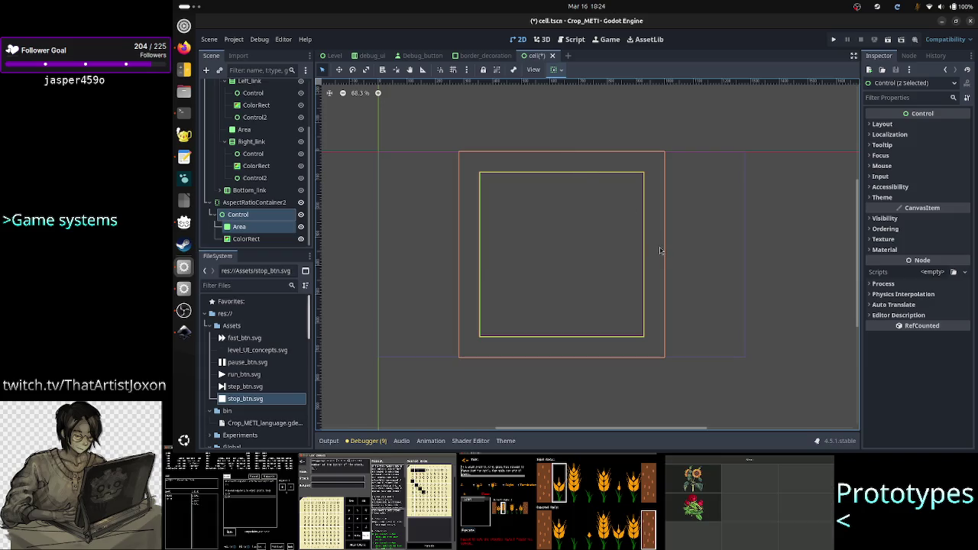
# Select the Control, then Area, then the ColorRect under AspectRatioContainer2 to inspect it
pyautogui.click(256, 214)
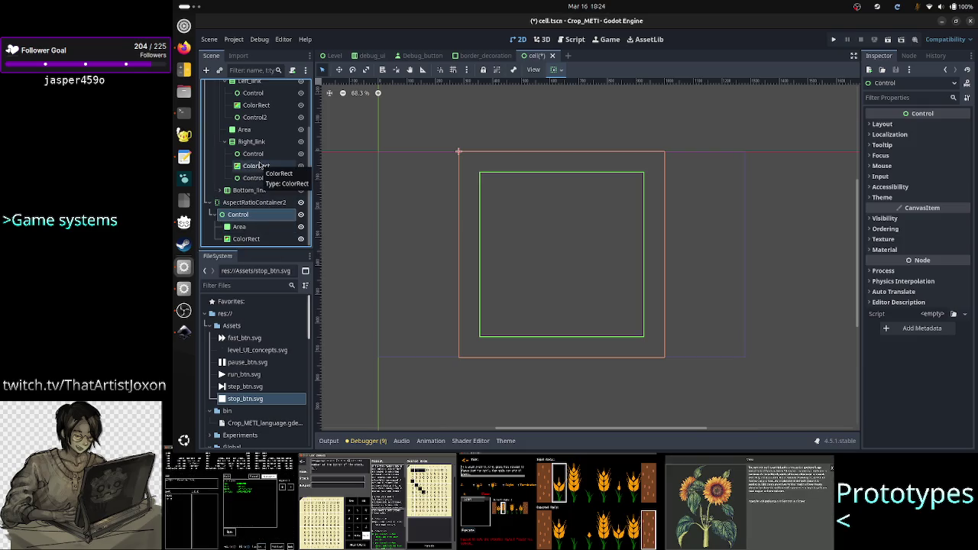
pyautogui.scroll(3, 250, 185)
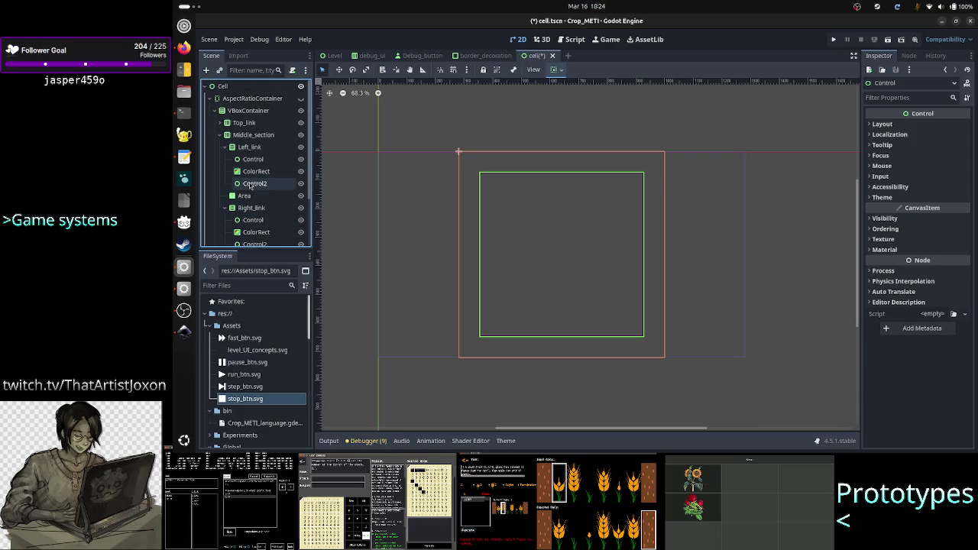
pyautogui.scroll(-3, 251, 186)
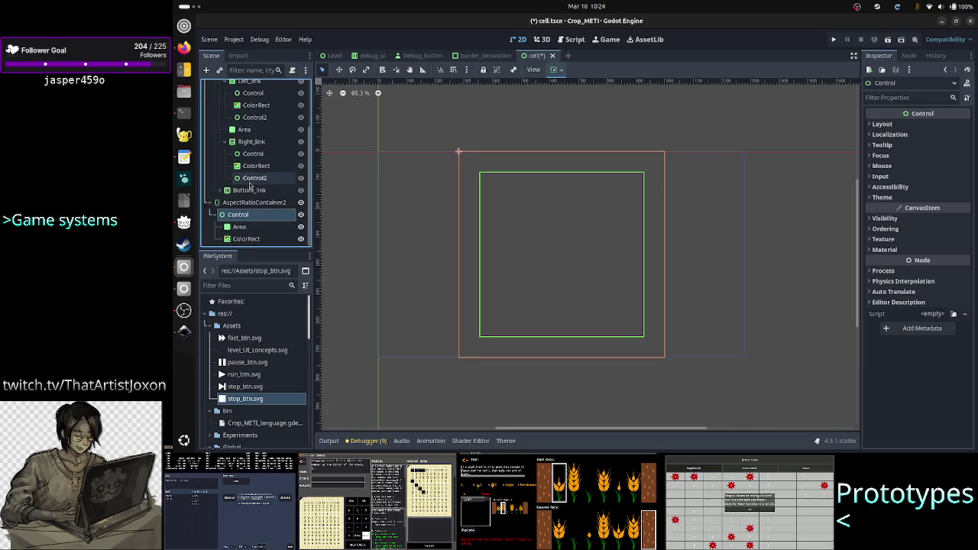
pyautogui.click(243, 227)
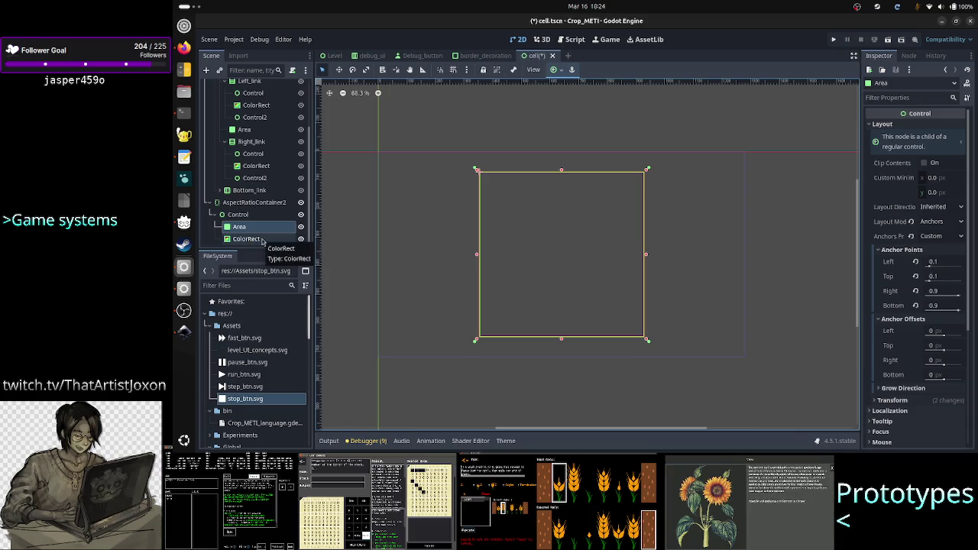
pyautogui.click(262, 241)
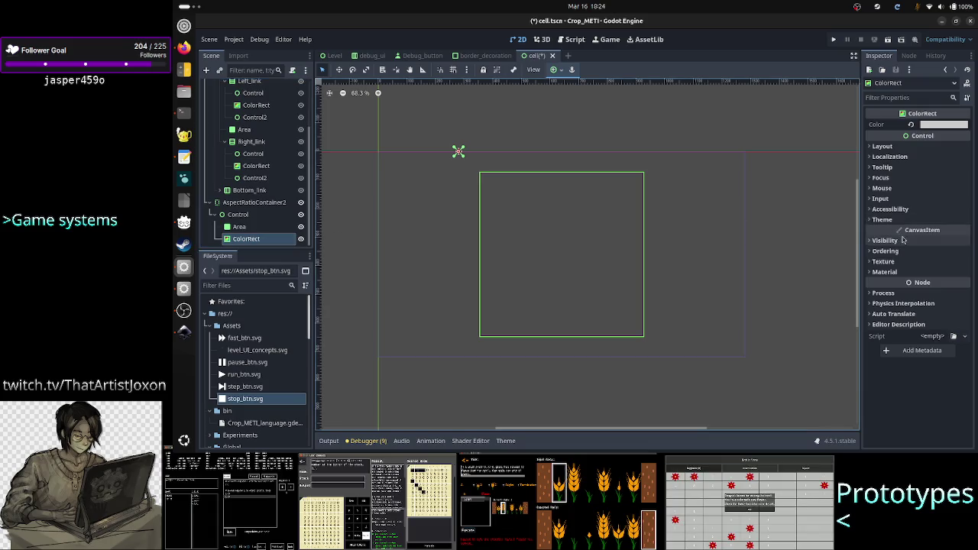
# Apply the Full Rect anchor preset to the ColorRect, then change its Anchors Preset to Custom
pyautogui.click(883, 146)
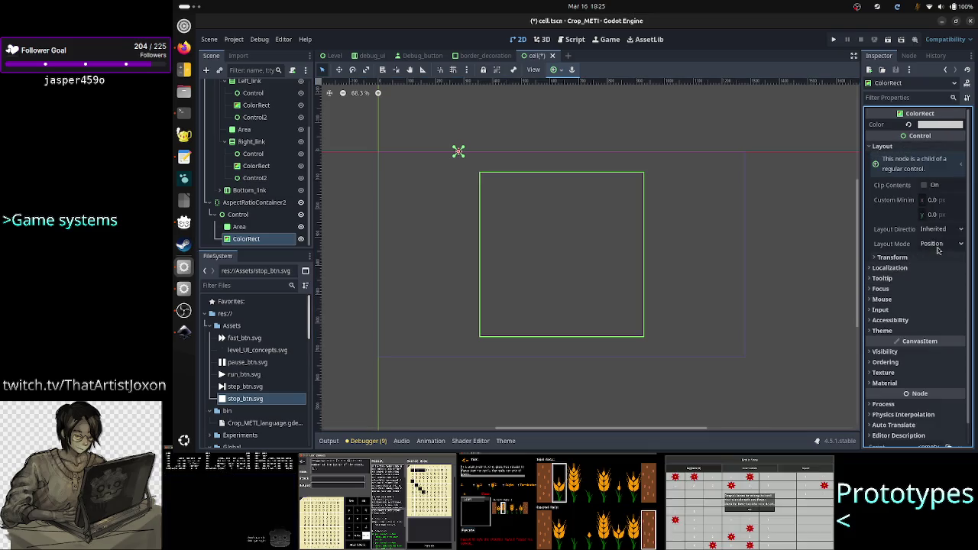
pyautogui.click(893, 257)
pyautogui.click(892, 258)
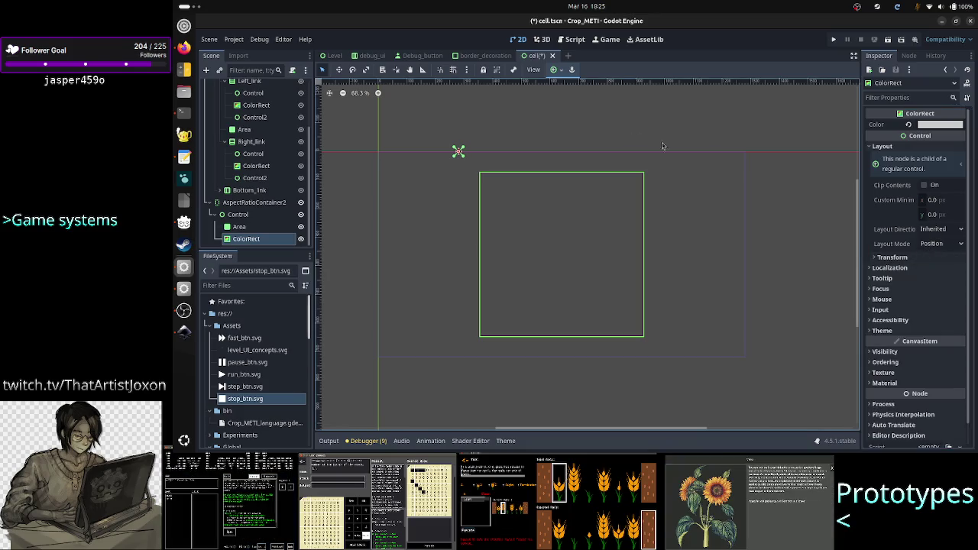
pyautogui.click(562, 70)
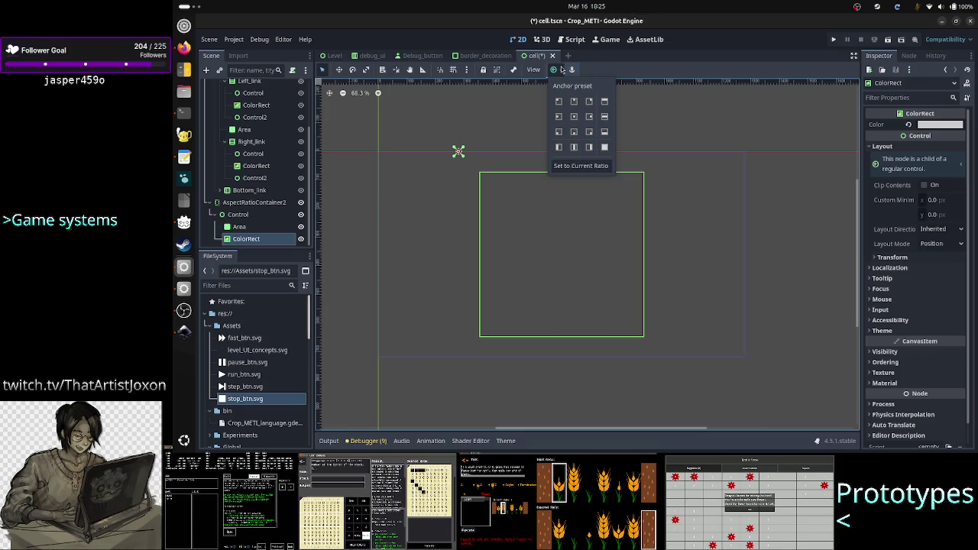
pyautogui.click(604, 147)
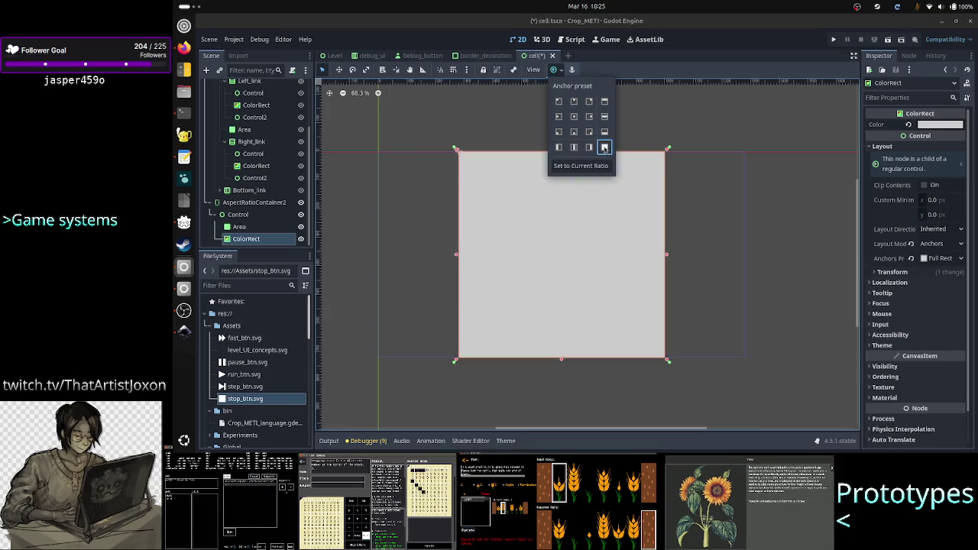
pyautogui.click(913, 248)
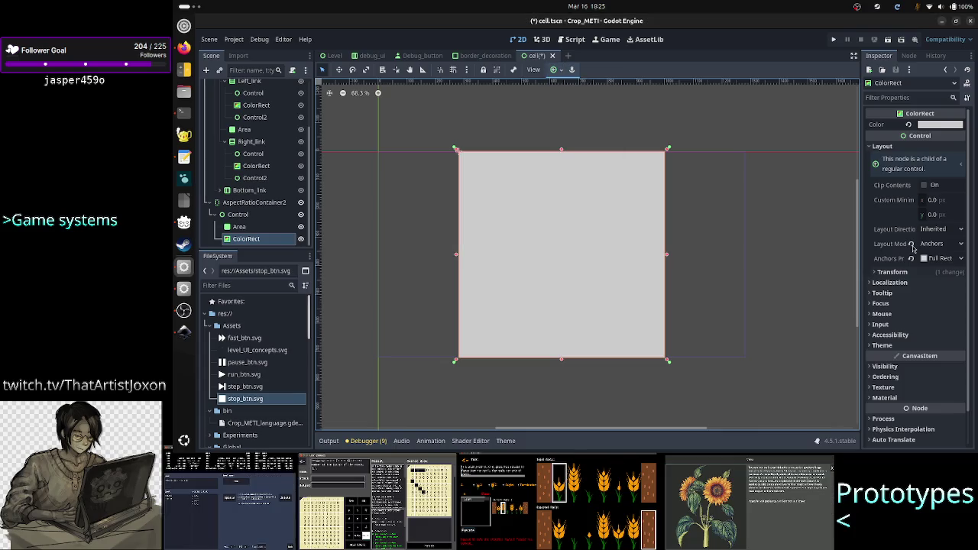
pyautogui.click(955, 260)
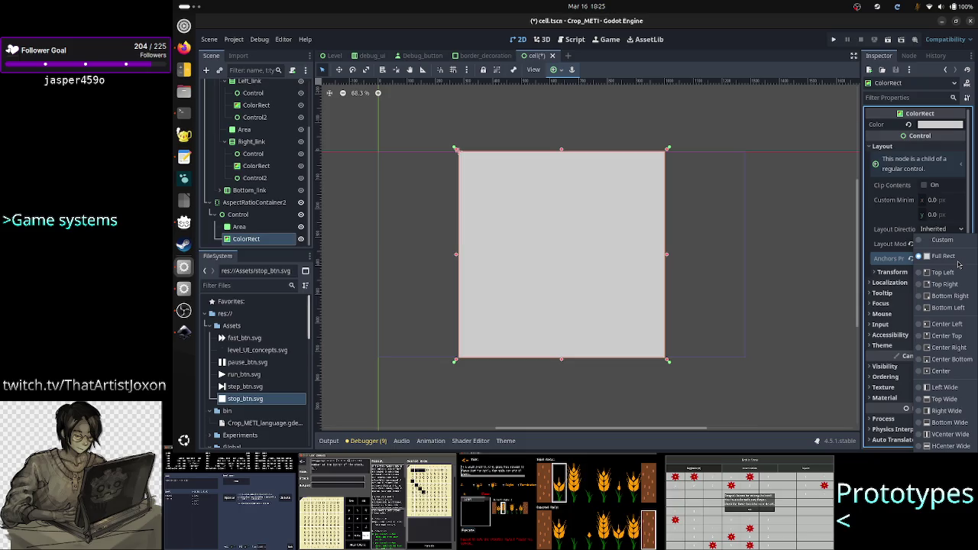
pyautogui.click(947, 244)
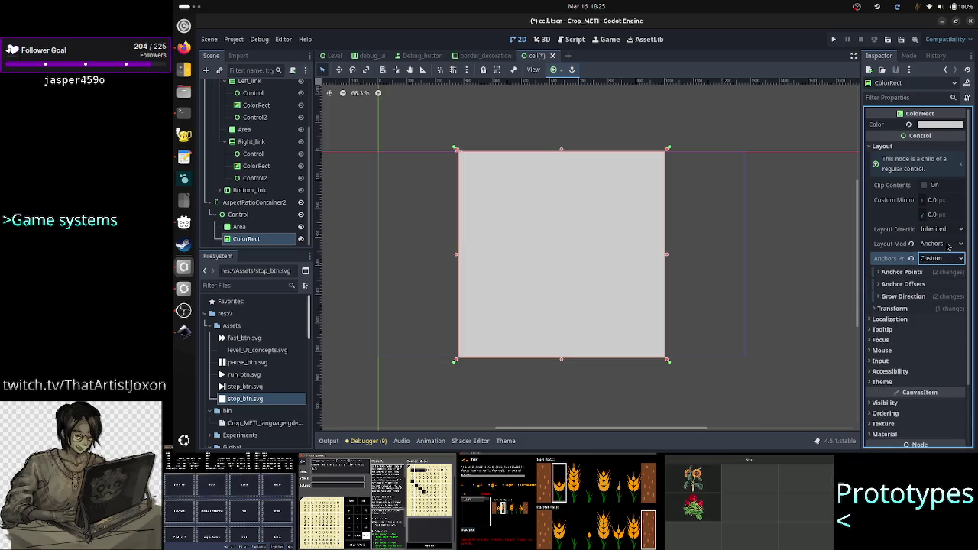
# Set the ColorRect's left anchor to 0.4 and right anchor to 0.6
pyautogui.click(903, 275)
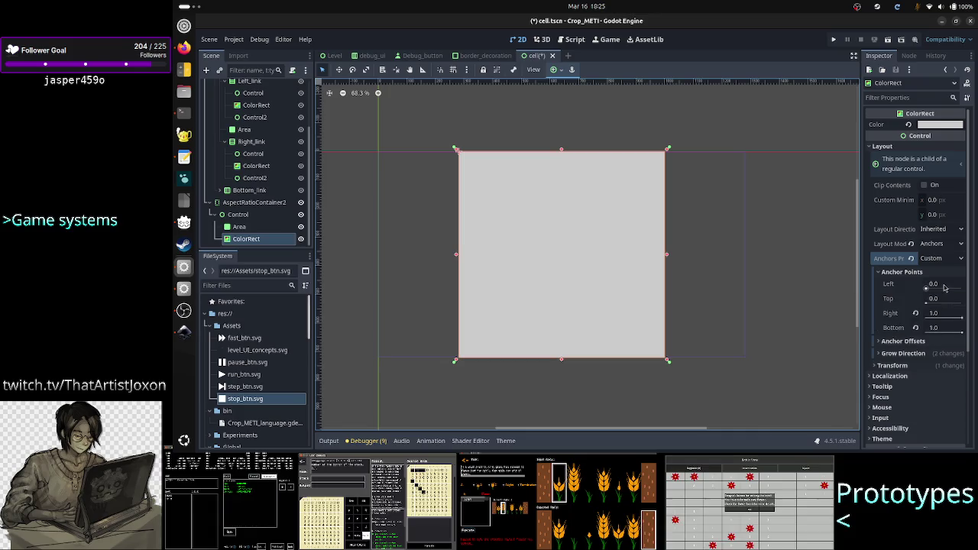
pyautogui.click(944, 284)
pyautogui.write('0.4')
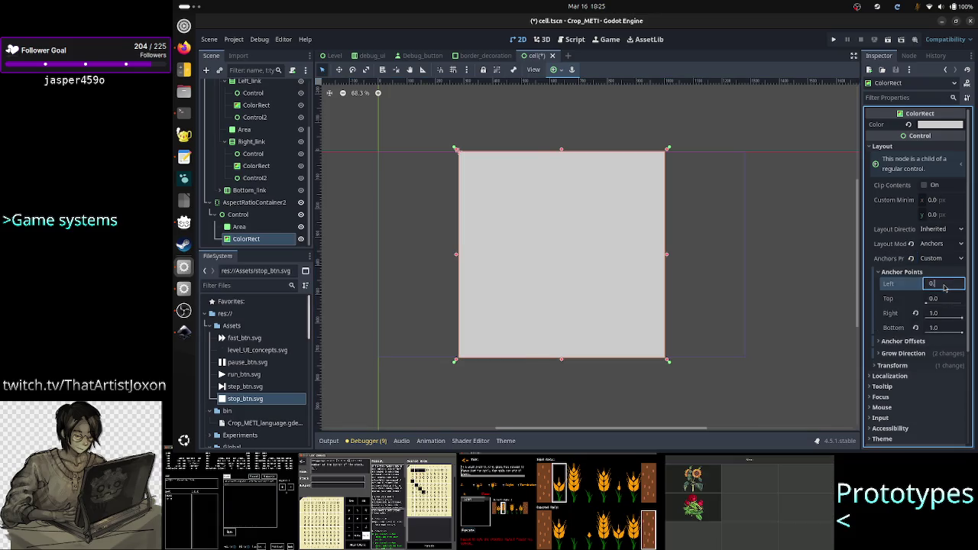
pyautogui.press('Return')
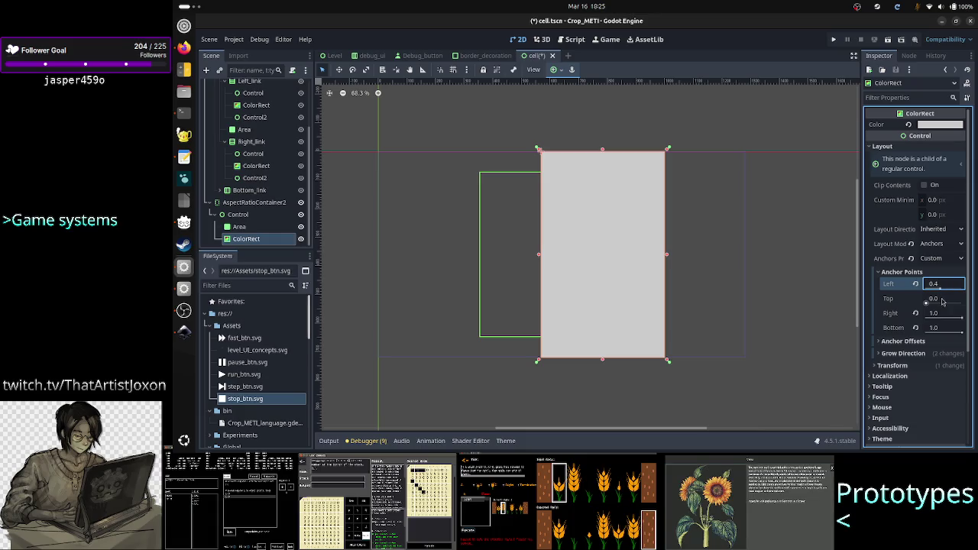
pyautogui.click(948, 315)
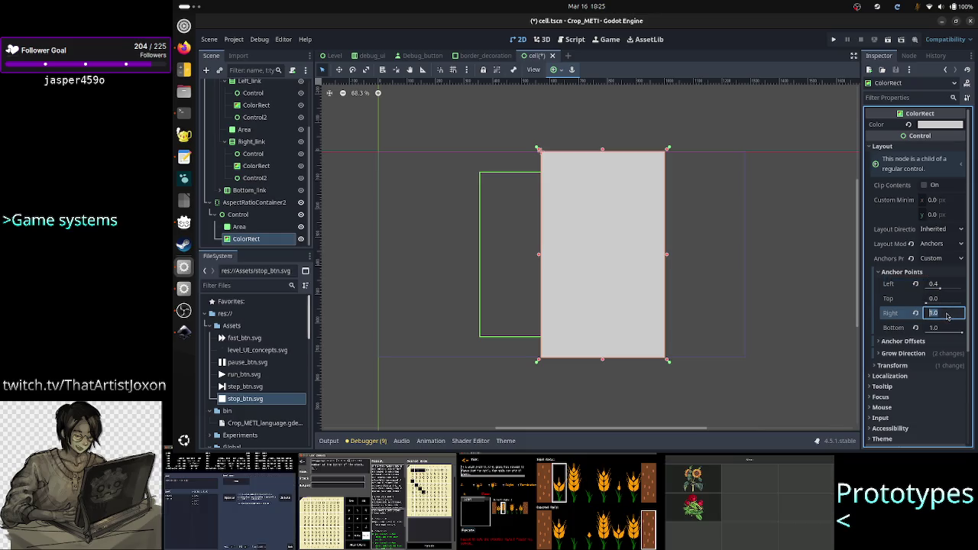
pyautogui.write('0.')
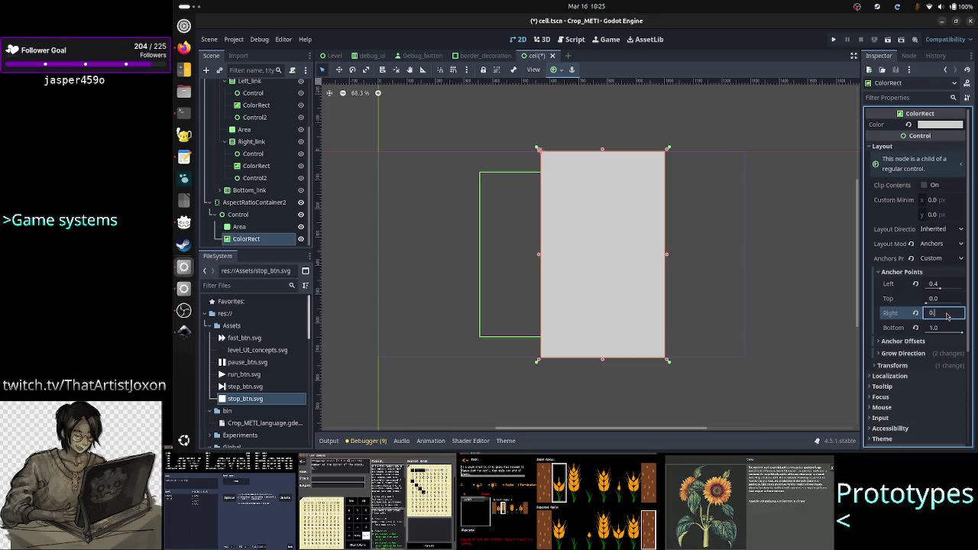
pyautogui.write('6')
pyautogui.press('Return')
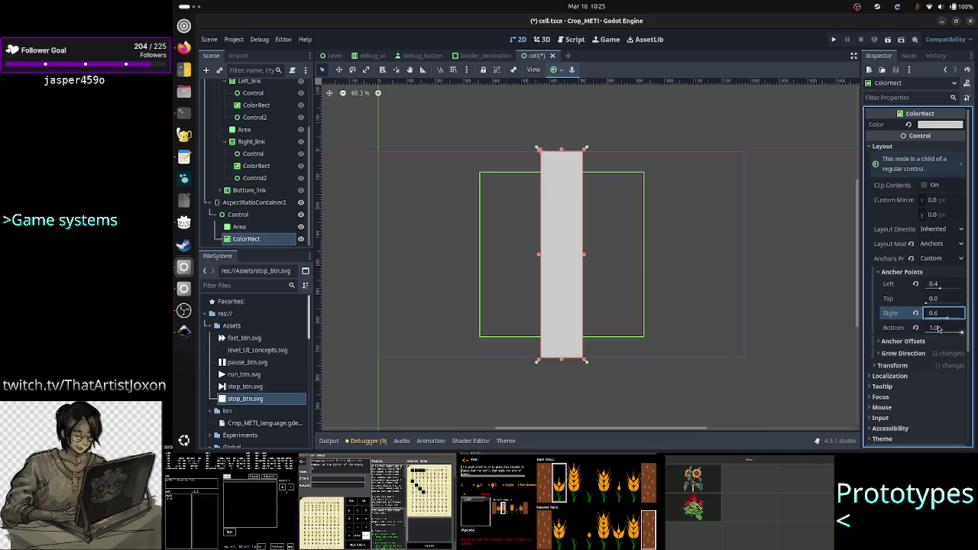
# Set the ColorRect's bottom anchor to 0.1, checking the tab against the Area node
pyautogui.click(942, 316)
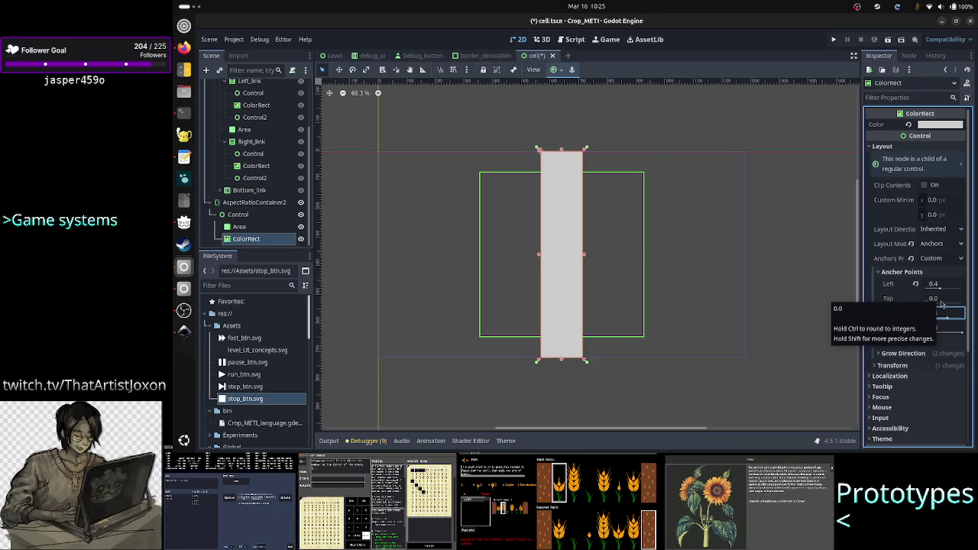
pyautogui.click(948, 330)
pyautogui.write('0.2')
pyautogui.press('Return')
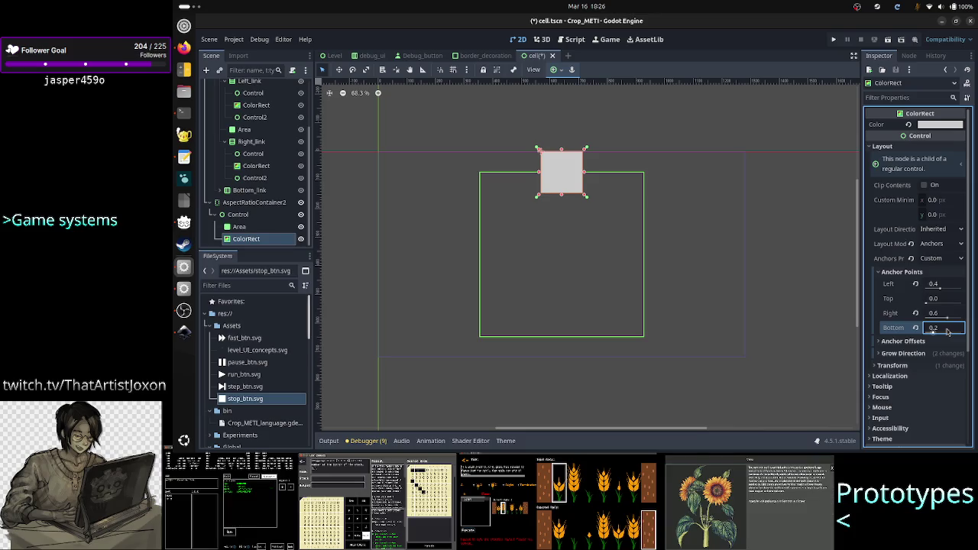
pyautogui.click(948, 331)
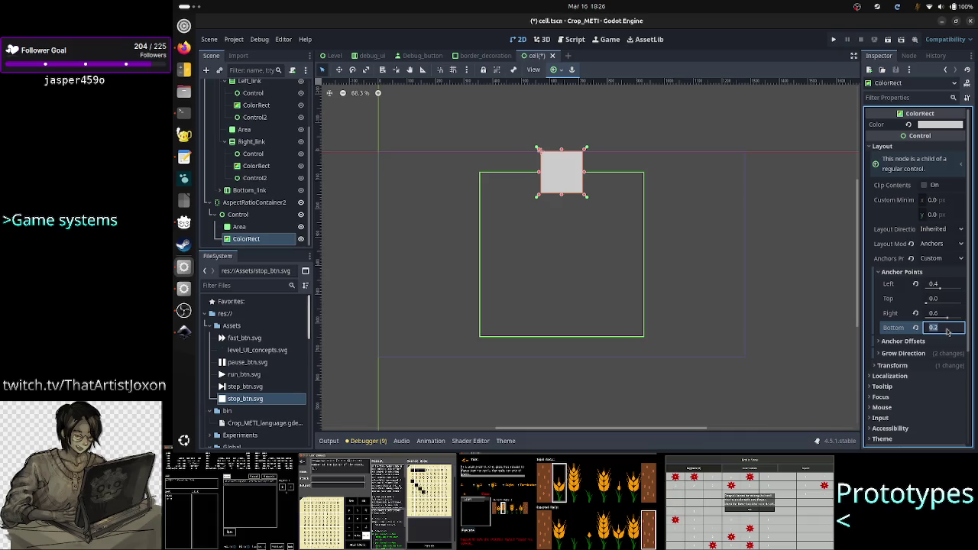
pyautogui.write('01')
pyautogui.press('Return')
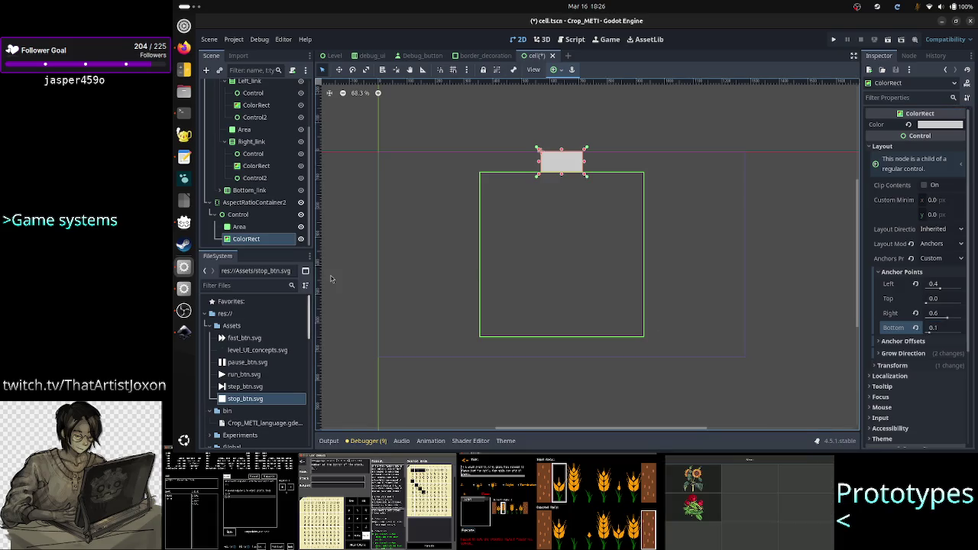
pyautogui.click(253, 228)
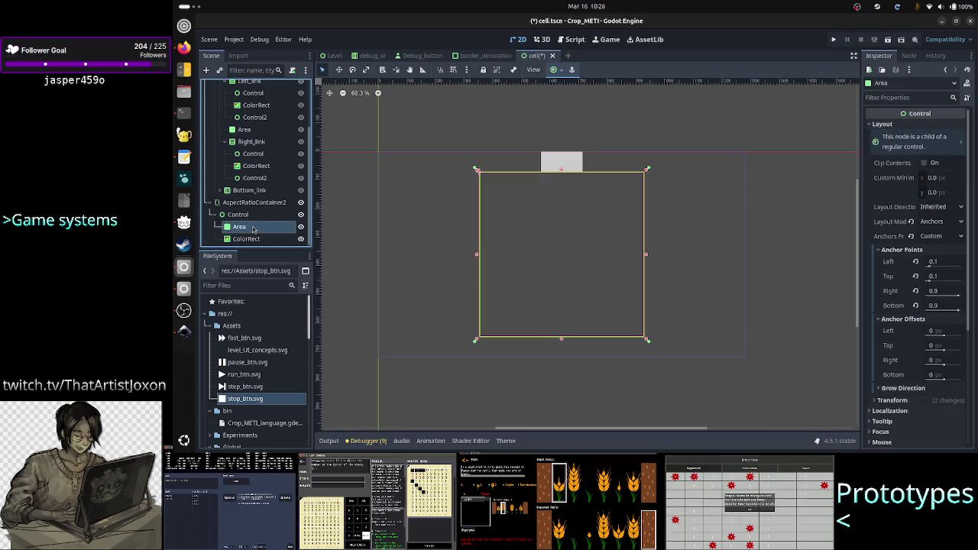
pyautogui.click(254, 239)
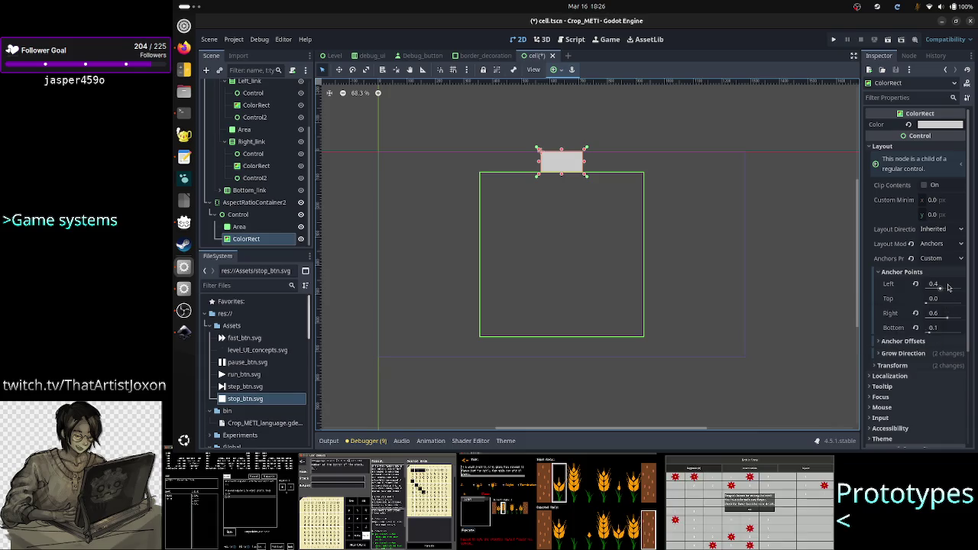
pyautogui.click(948, 286)
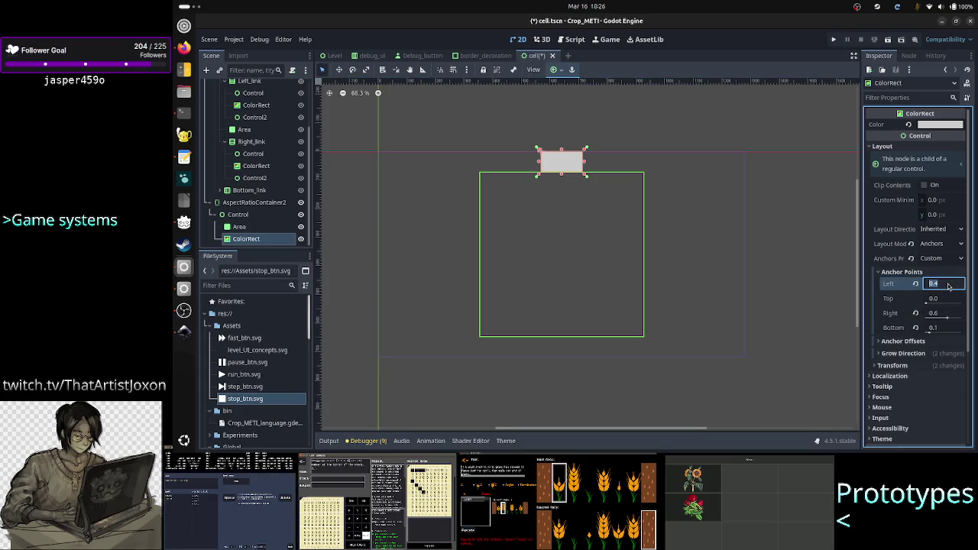
# Change the ColorRect's left anchor to 0.45
pyautogui.write('0.')
pyautogui.press('Return')
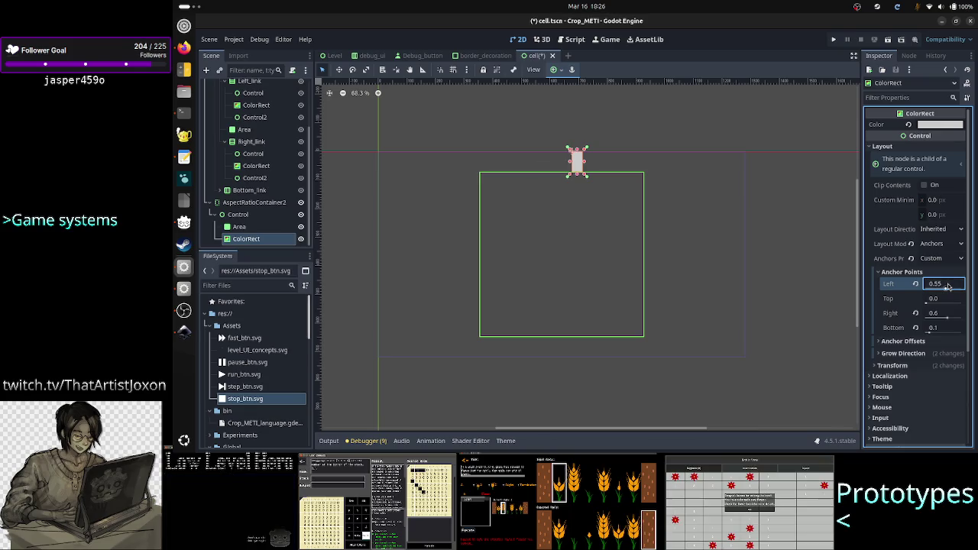
pyautogui.click(948, 286)
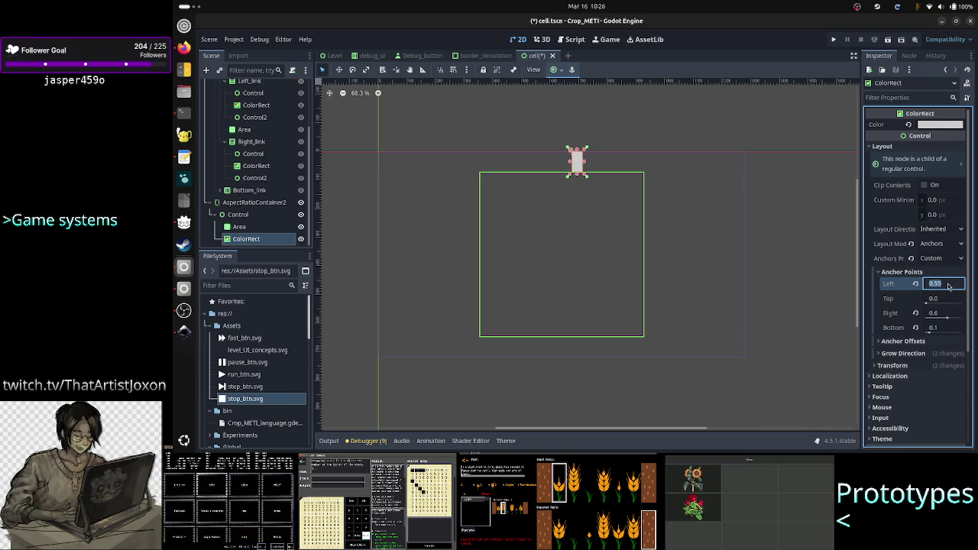
pyautogui.write('45')
pyautogui.press('Return')
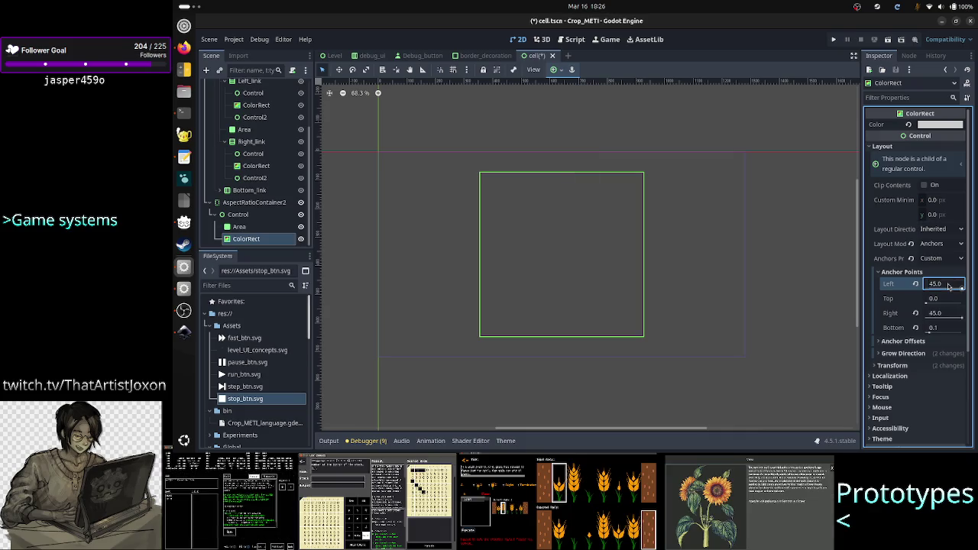
pyautogui.write('0.45')
pyautogui.press('Return')
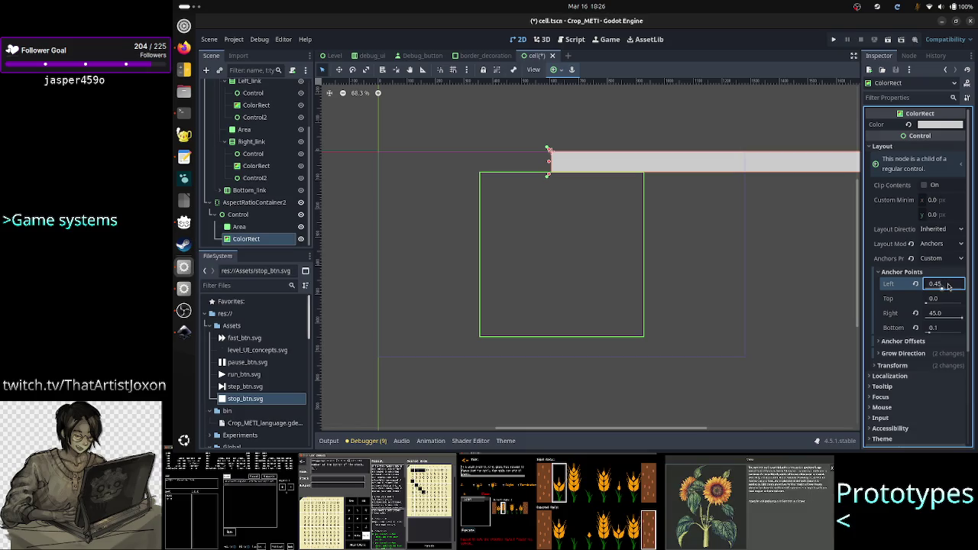
# Set the ColorRect's right anchor to 0.55
pyautogui.click(944, 313)
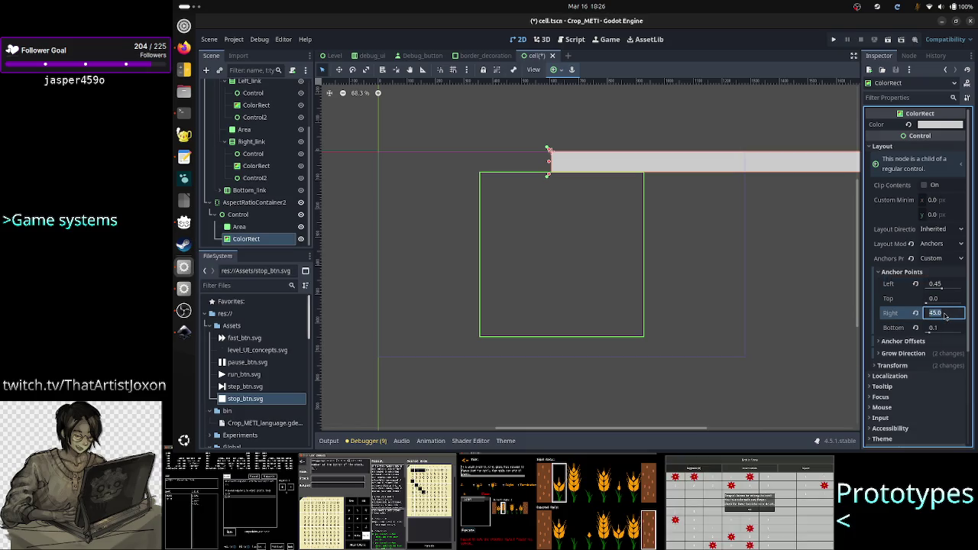
pyautogui.write('0.')
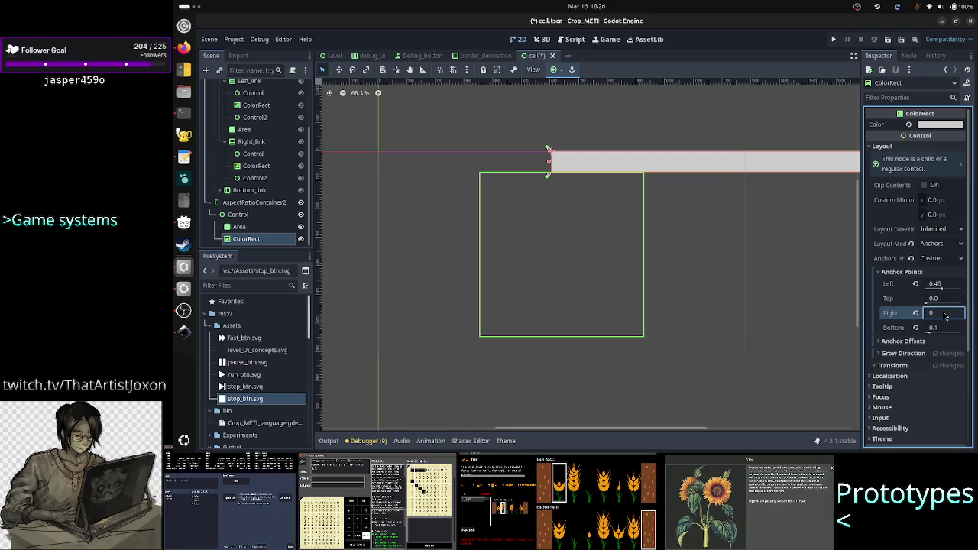
pyautogui.write('55')
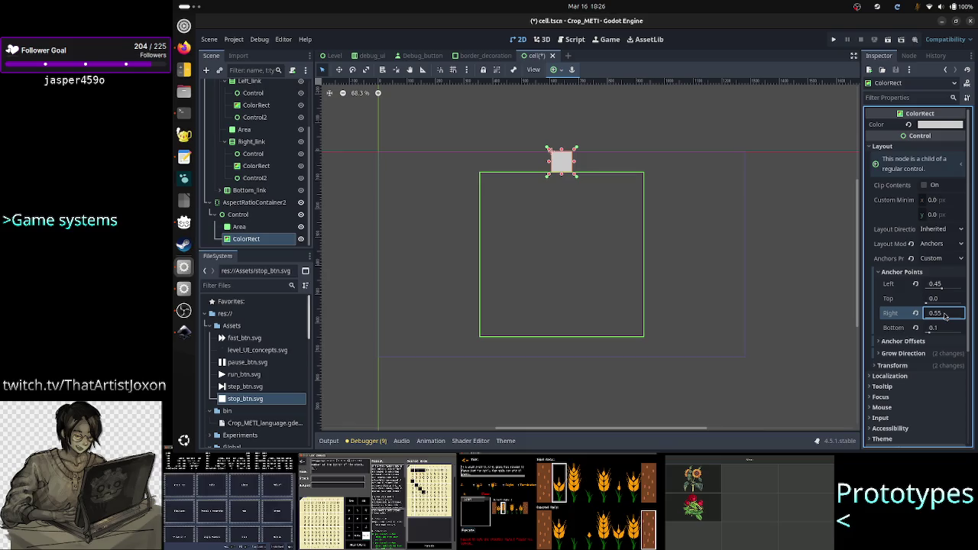
pyautogui.press('Return')
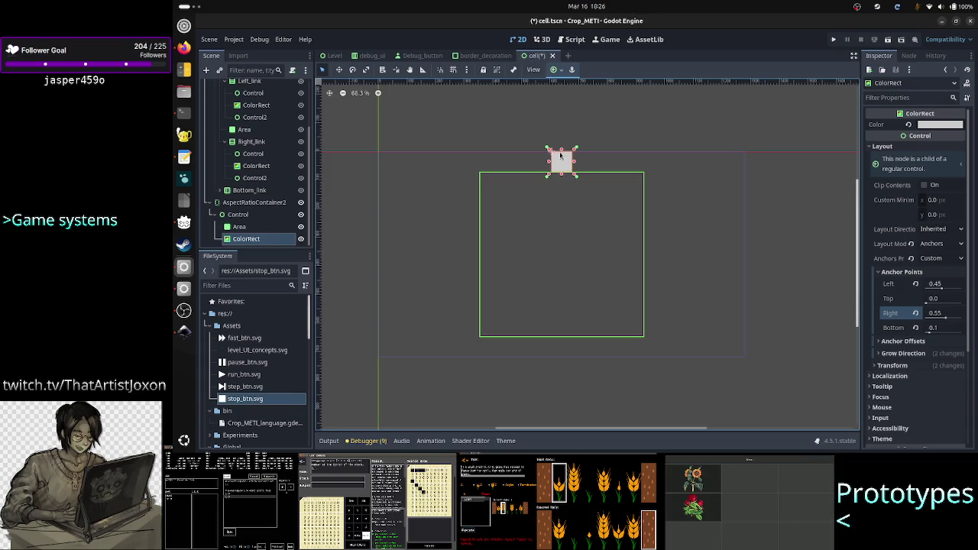
pyautogui.hotkey('alt', 'Tab')
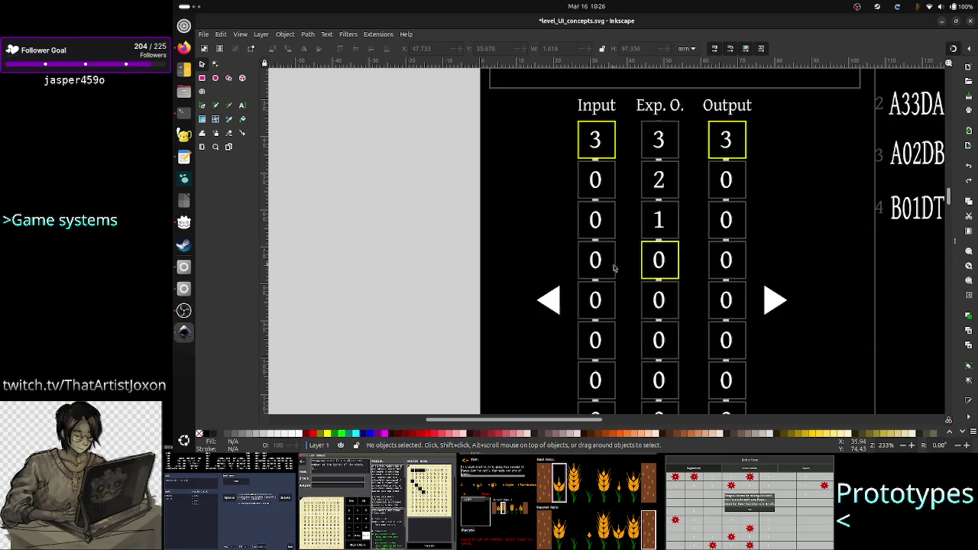
pyautogui.scroll(2, 569, 229)
pyautogui.scroll(-1, 569, 229)
pyautogui.scroll(3, 613, 268)
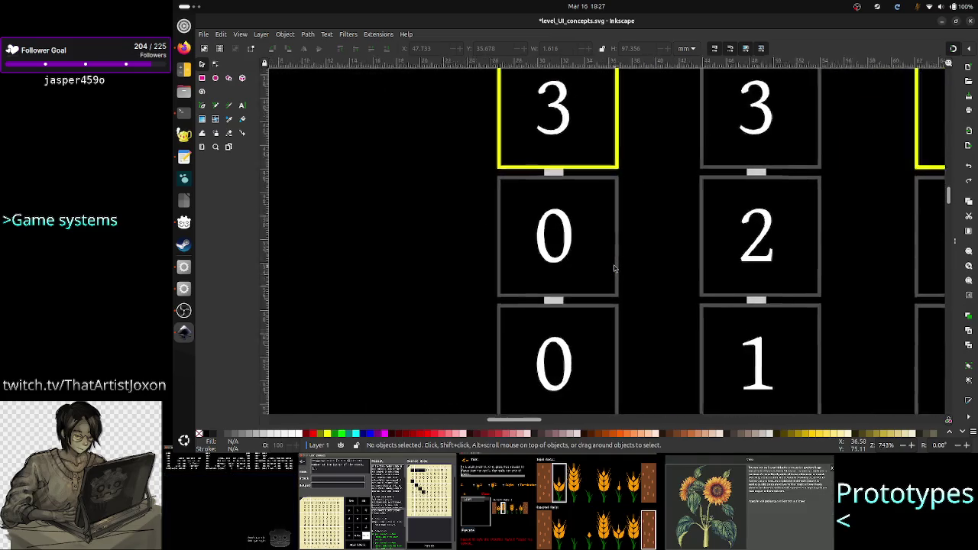
pyautogui.scroll(6, 613, 267)
pyautogui.scroll(-4, 613, 267)
pyautogui.scroll(-1, 613, 268)
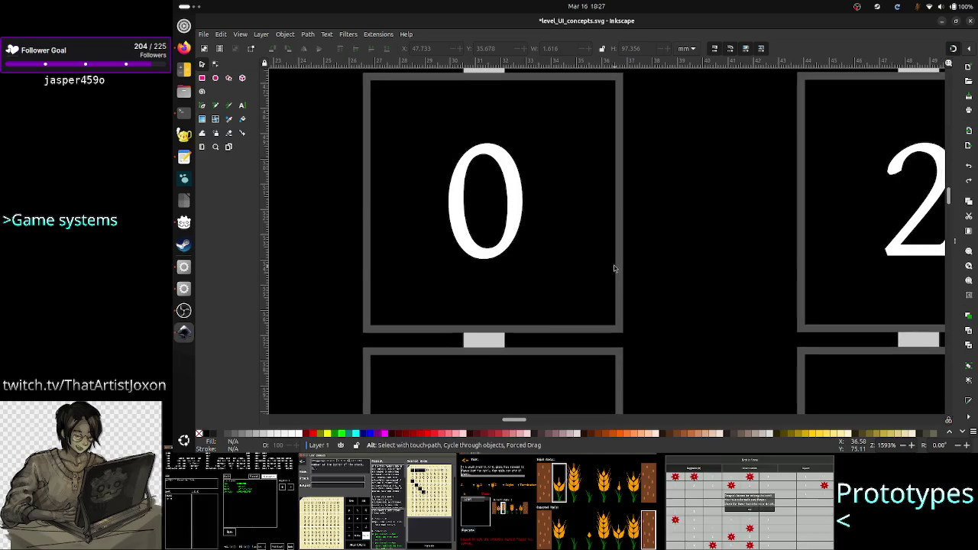
pyautogui.hotkey('alt', 'Tab')
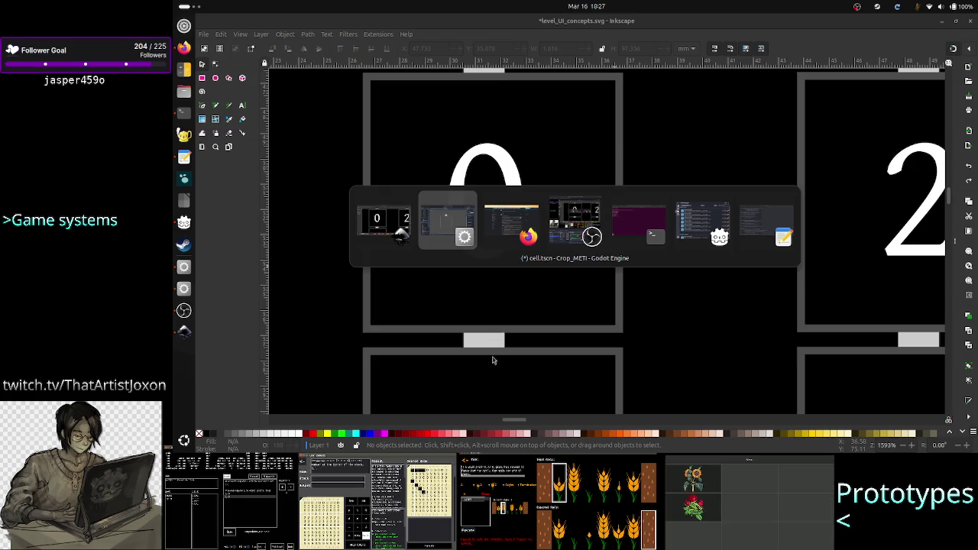
pyautogui.hotkey('alt', 'Tab')
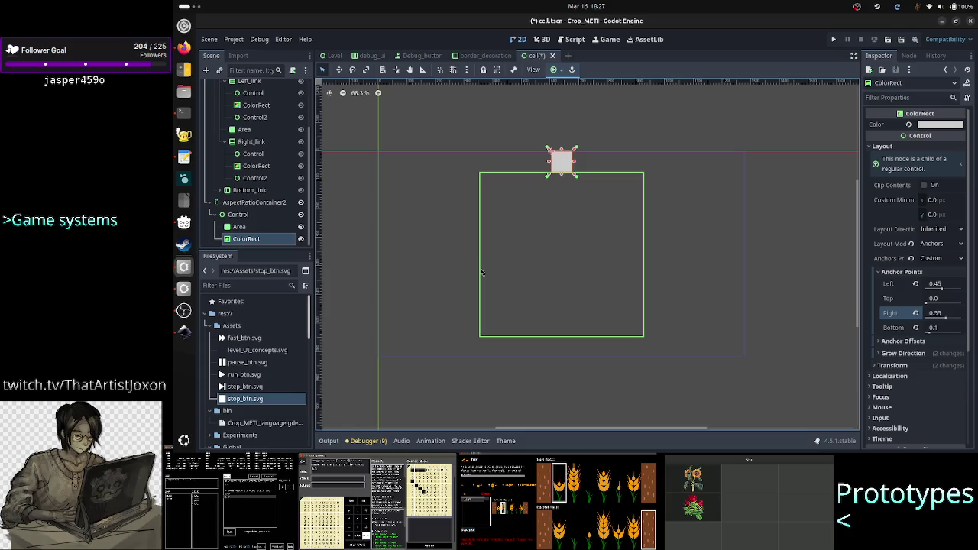
pyautogui.hotkey('alt', 'Tab')
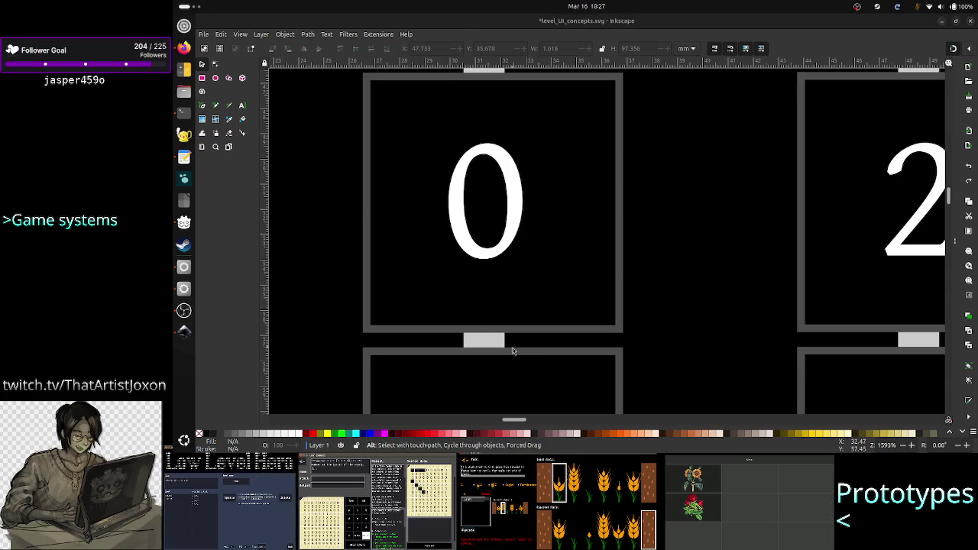
pyautogui.hotkey('alt', 'Tab')
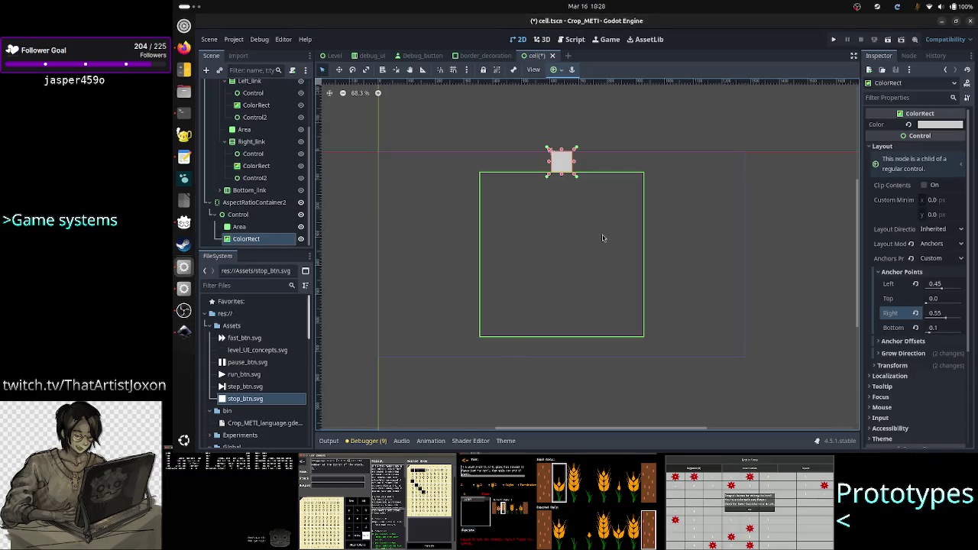
# Select the Area node and set its right and bottom anchors to 0.95
pyautogui.click(269, 226)
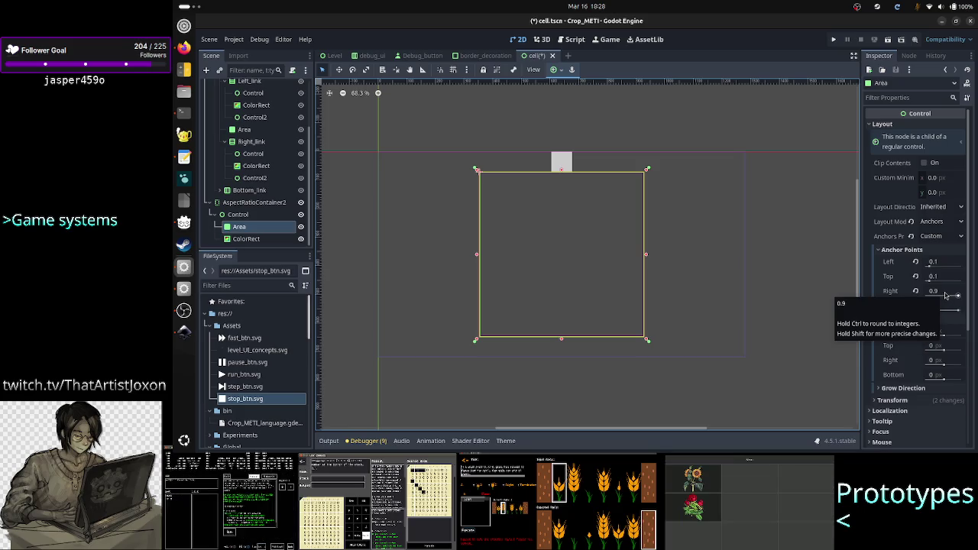
pyautogui.click(945, 295)
pyautogui.click(945, 294)
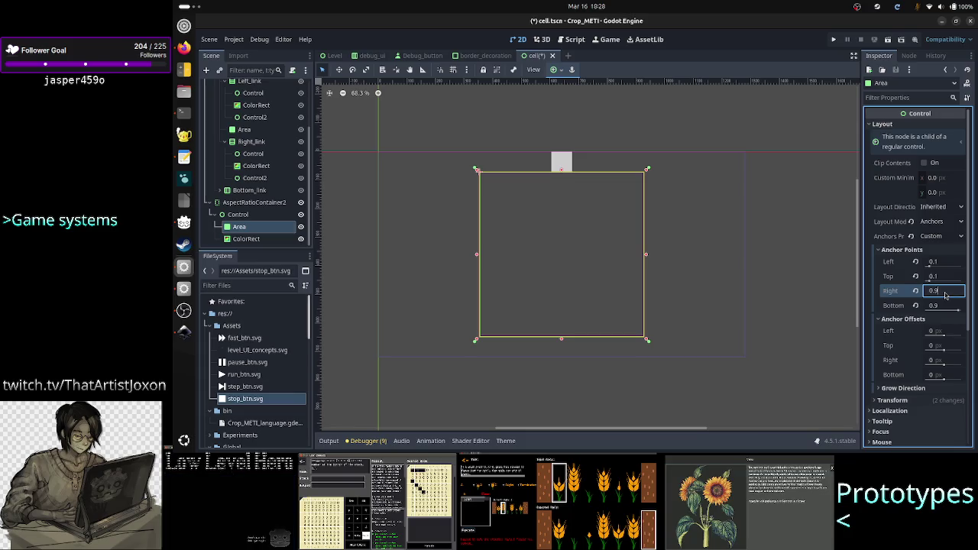
pyautogui.write('5')
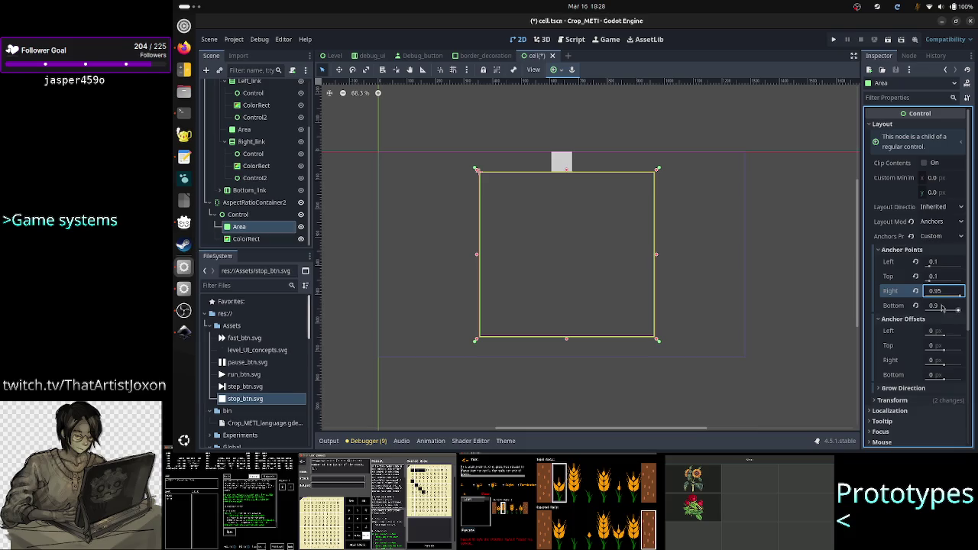
pyautogui.click(942, 306)
pyautogui.click(944, 306)
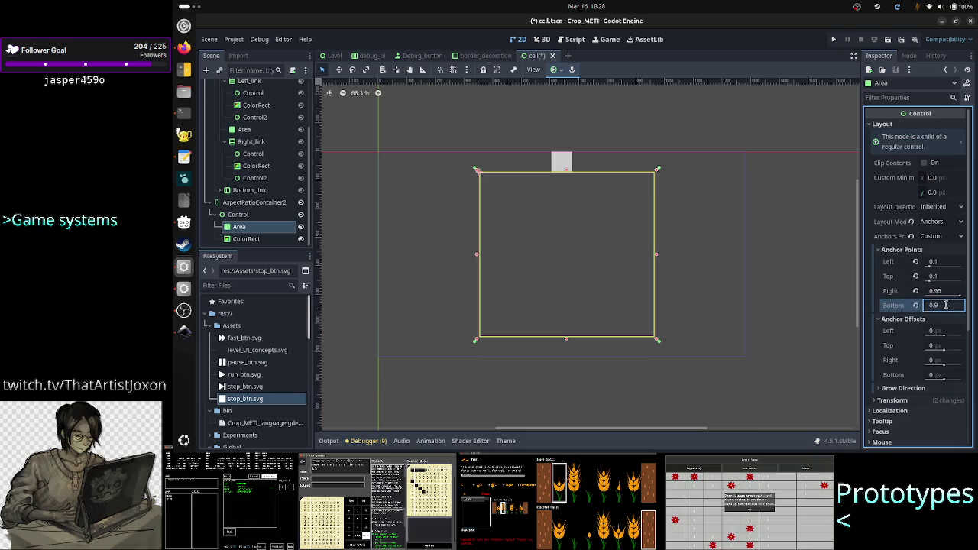
pyautogui.write('5')
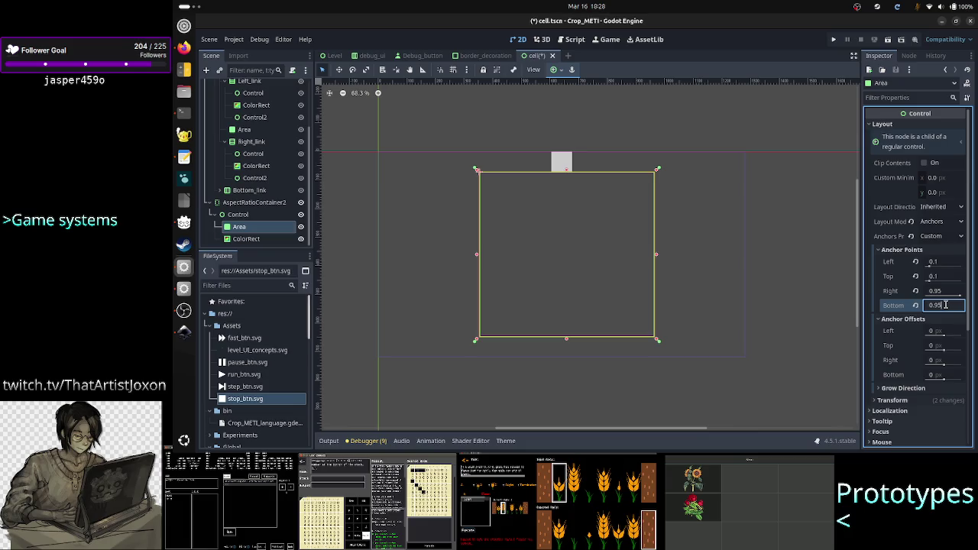
# Set the Area's left and top anchors to 0.05
pyautogui.click(942, 262)
pyautogui.press('BackSpace')
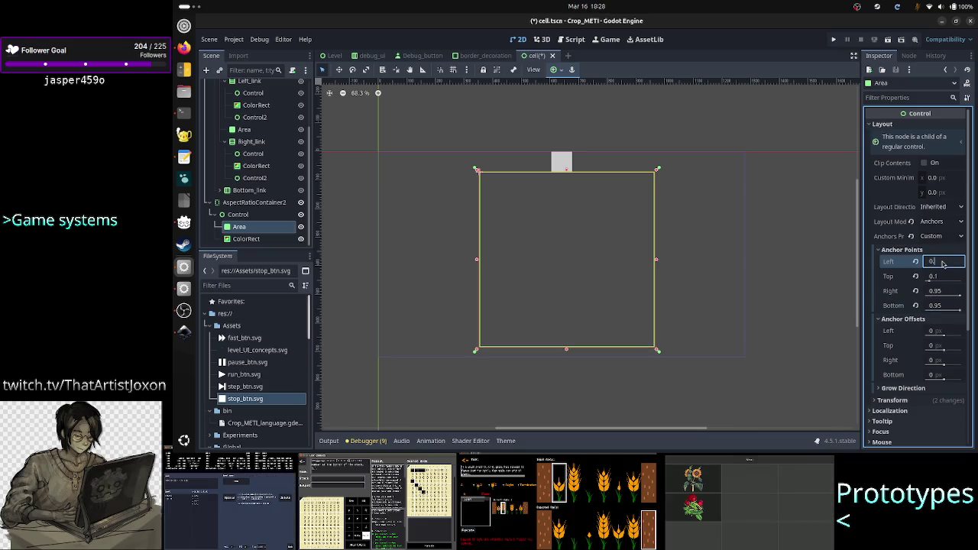
pyautogui.write('05')
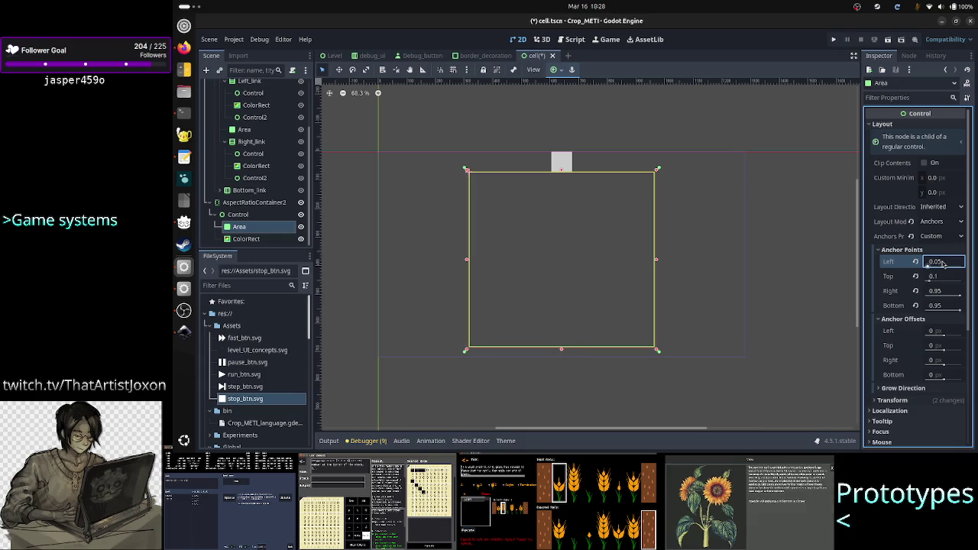
pyautogui.click(942, 277)
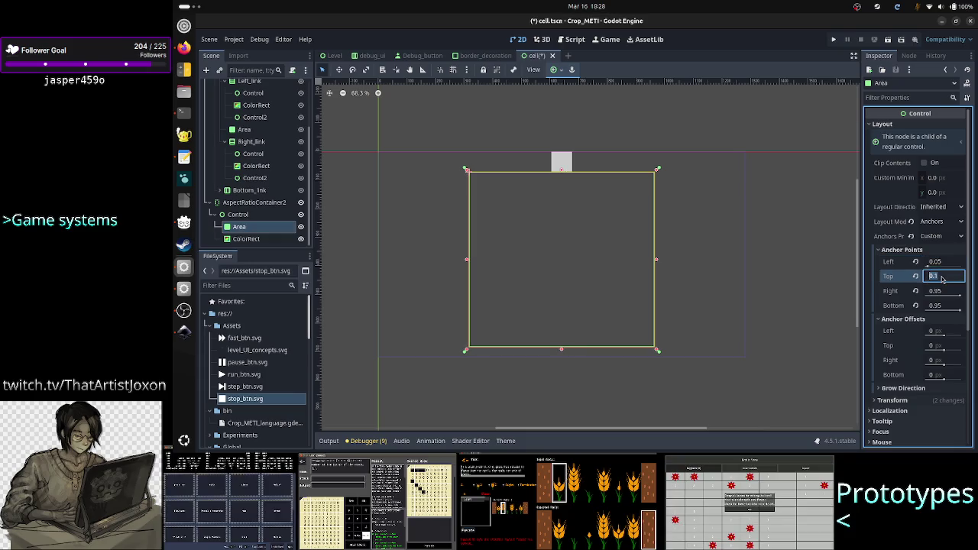
pyautogui.click(942, 277)
pyautogui.write('0')
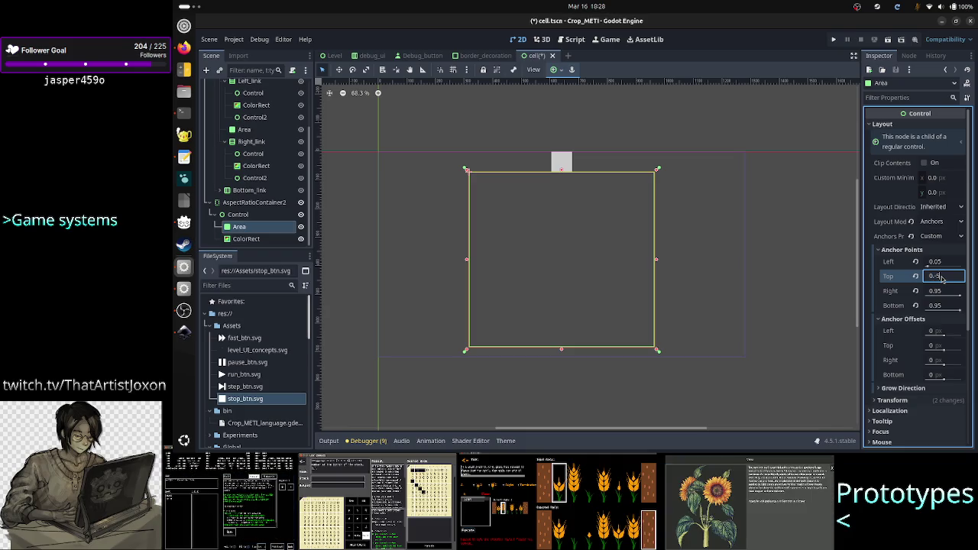
pyautogui.write('5')
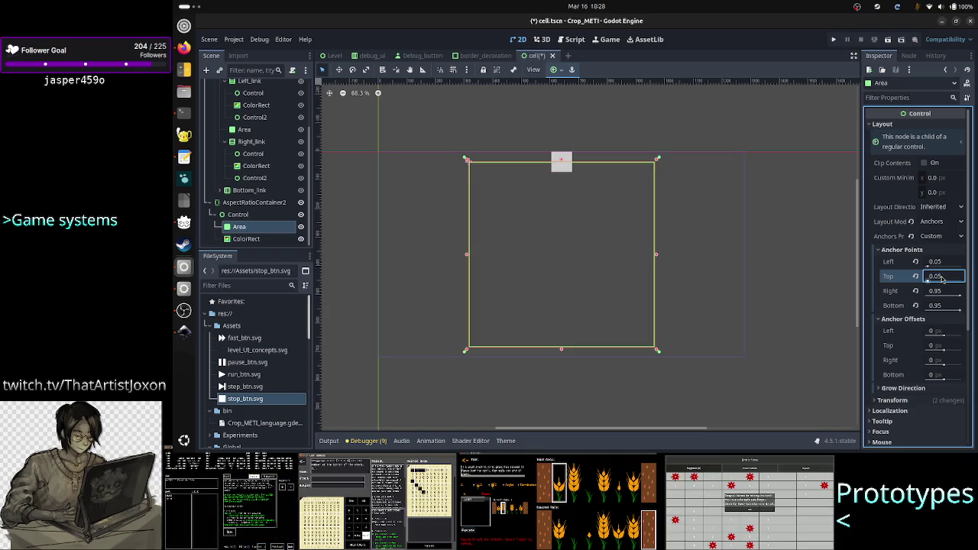
pyautogui.click(246, 239)
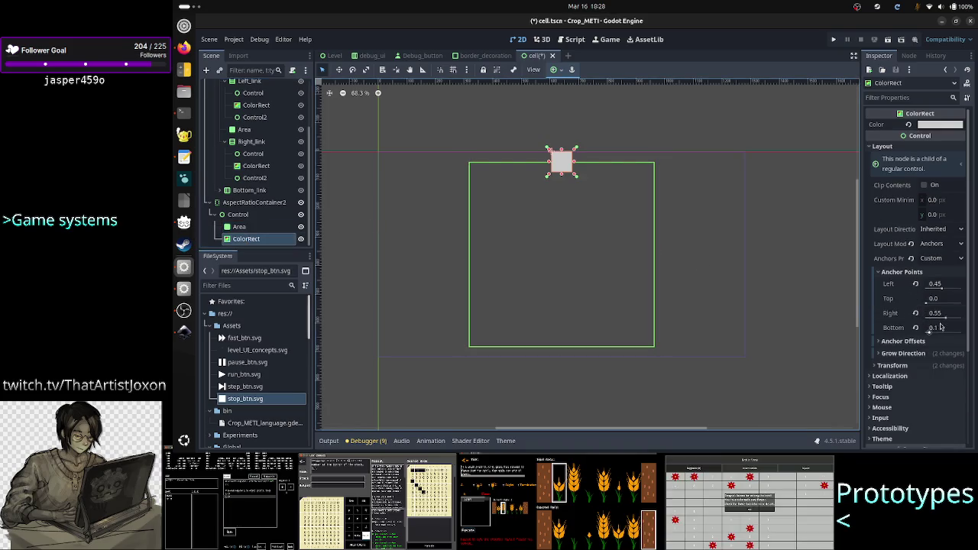
# Set the ColorRect's bottom anchor to 0.05 and deselect it to view the tab
pyautogui.click(944, 330)
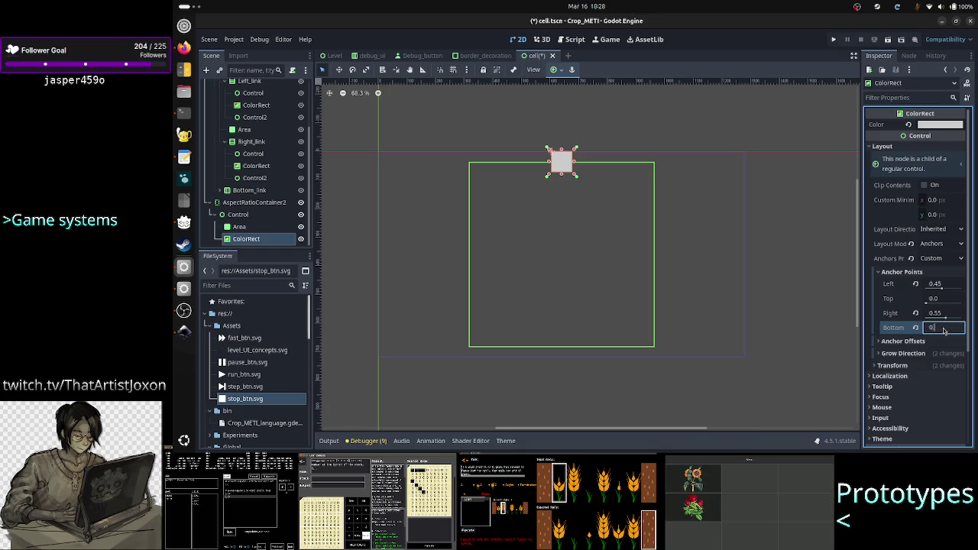
pyautogui.write('5')
pyautogui.press('Return')
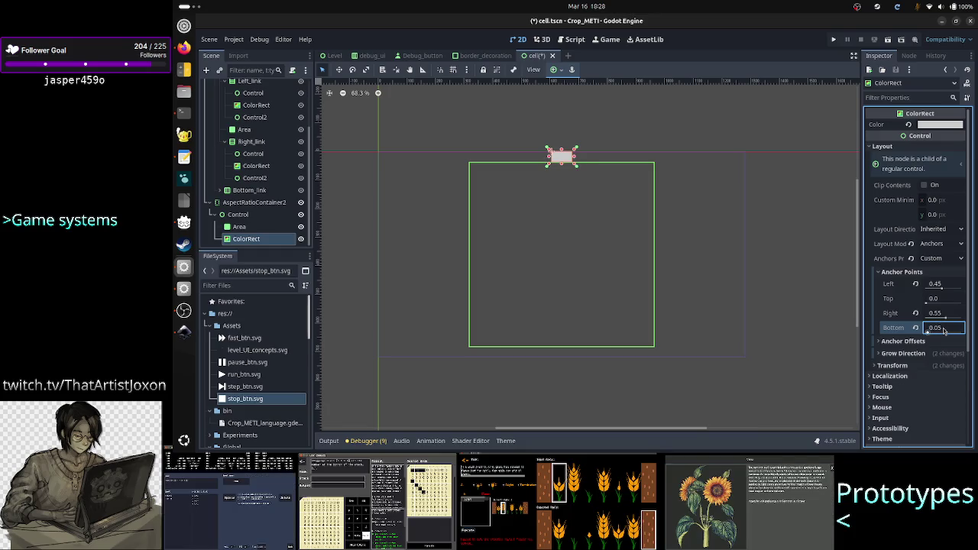
pyautogui.click(632, 140)
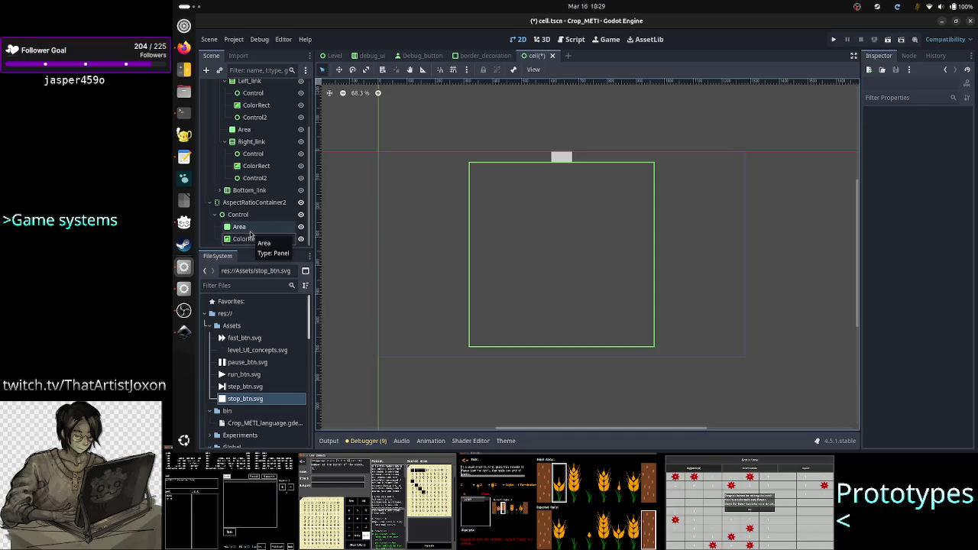
# Select the Area node and set its top anchor to 0.02
pyautogui.click(250, 230)
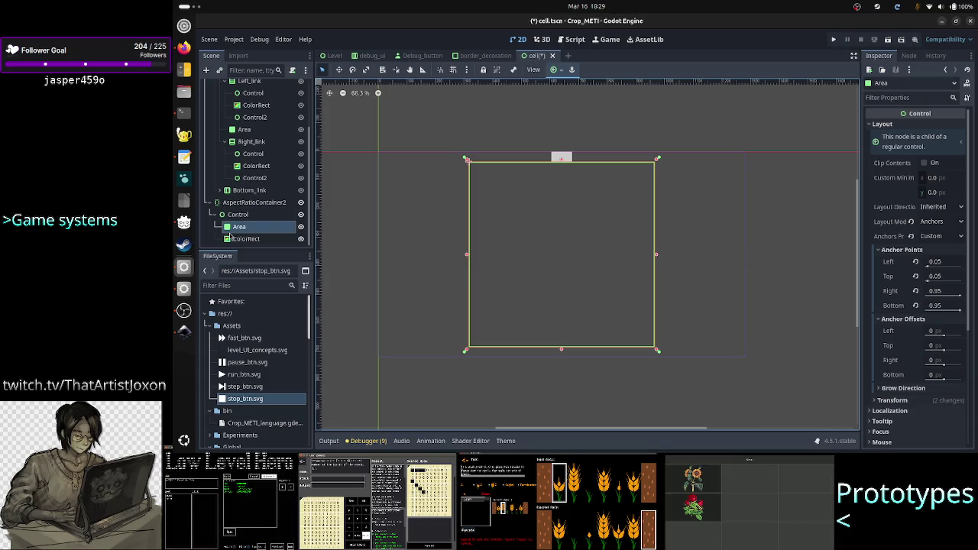
pyautogui.click(246, 237)
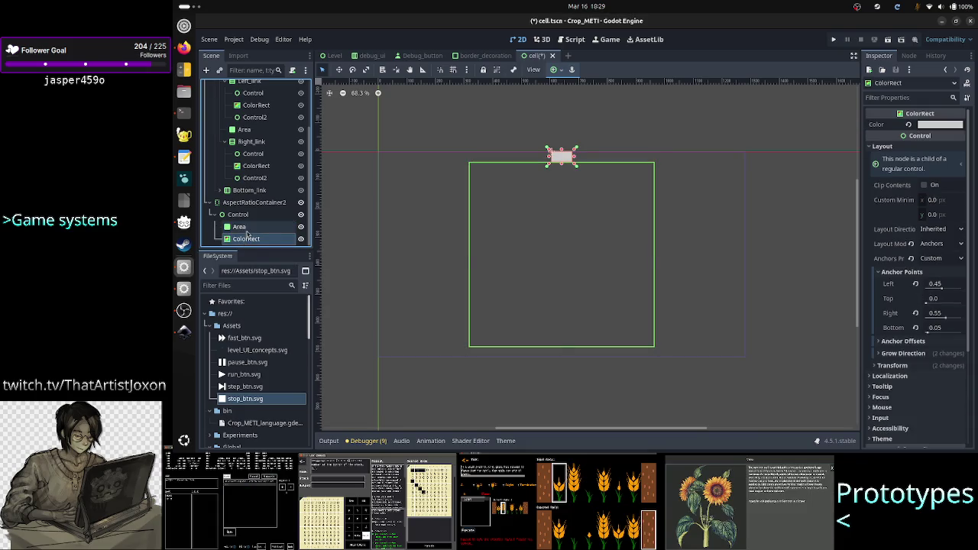
pyautogui.click(239, 226)
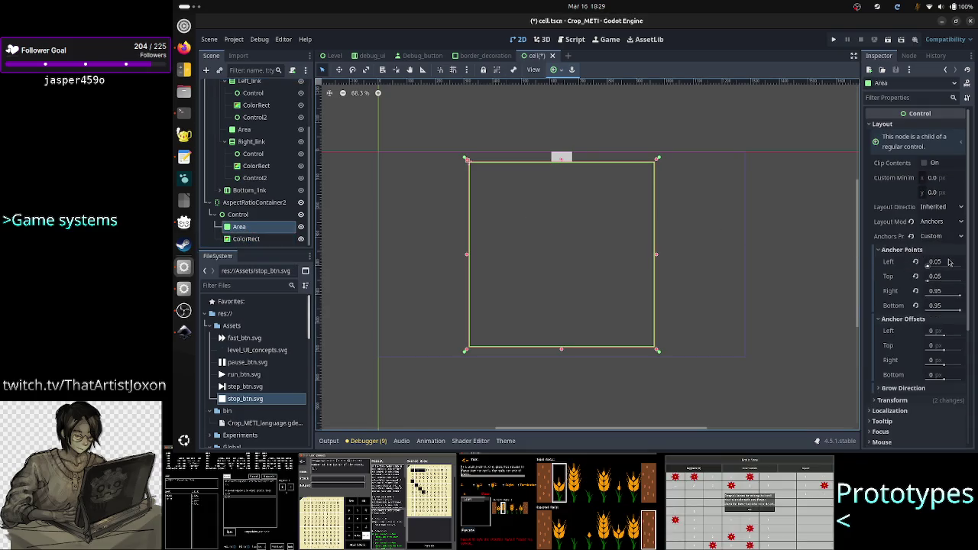
pyautogui.click(948, 262)
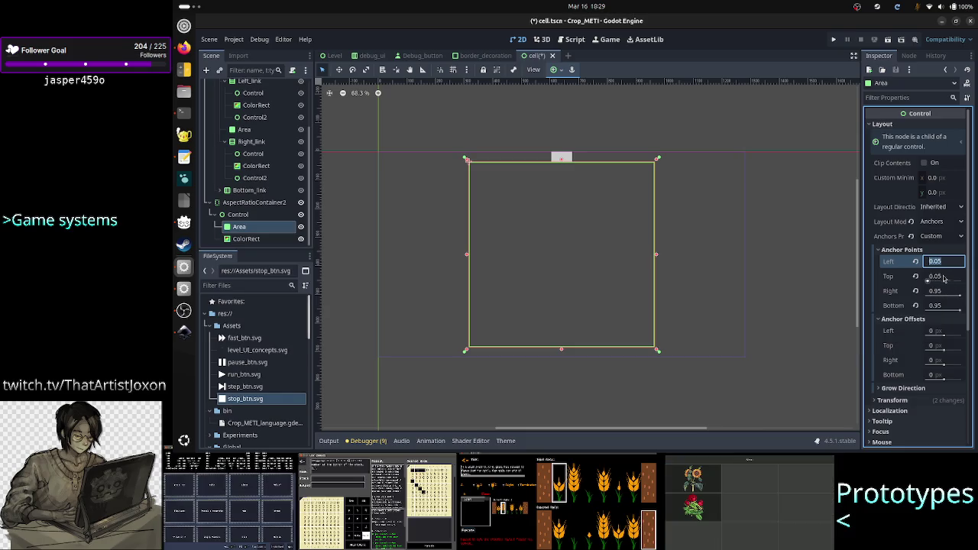
pyautogui.click(953, 277)
pyautogui.click(953, 278)
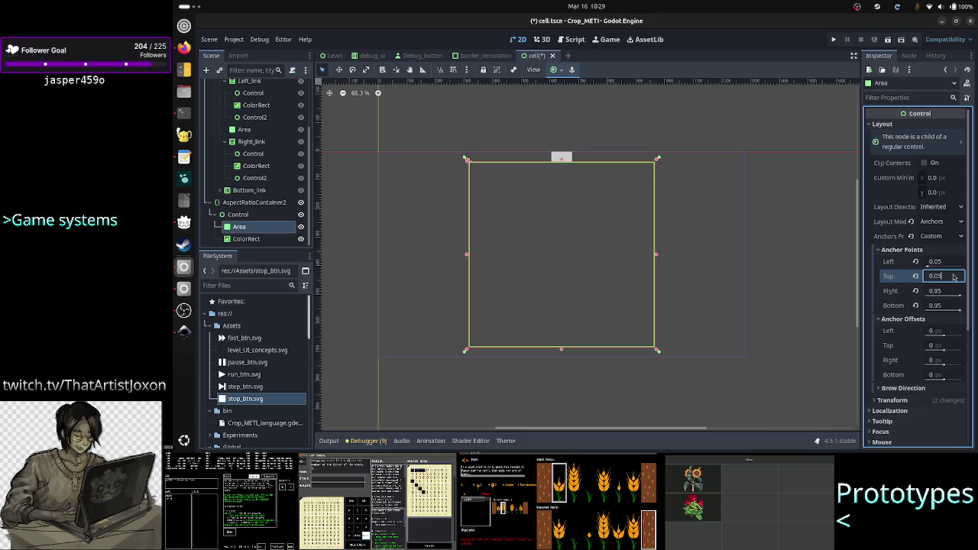
pyautogui.write('02')
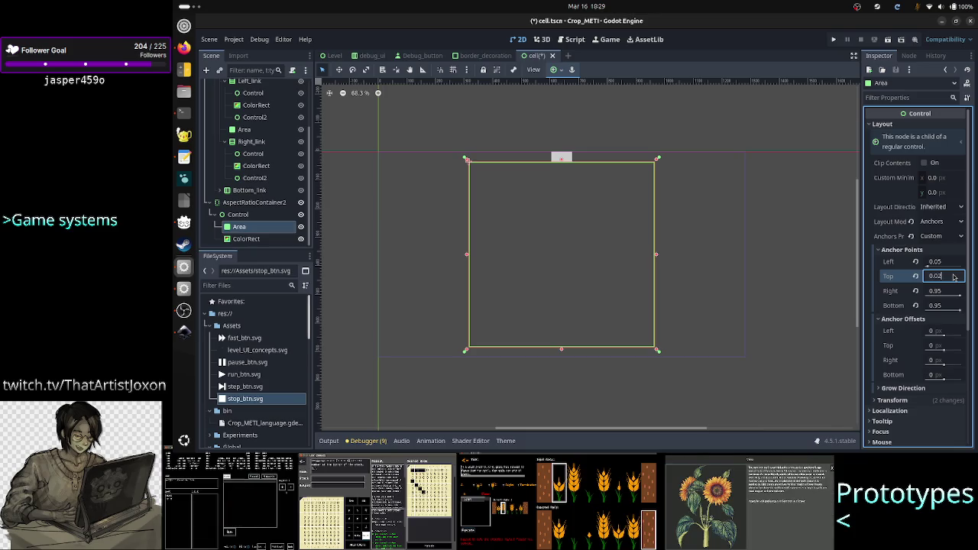
pyautogui.press('Return')
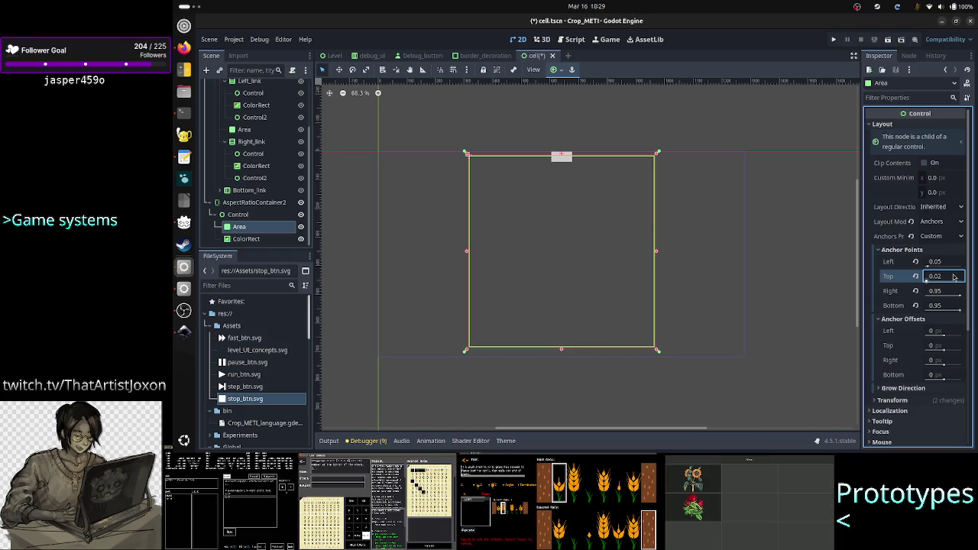
# Adjust the Area's top anchor through 0.03 to 0.04, then deselect to check the square
pyautogui.click(953, 276)
pyautogui.write('0.03')
pyautogui.press('Return')
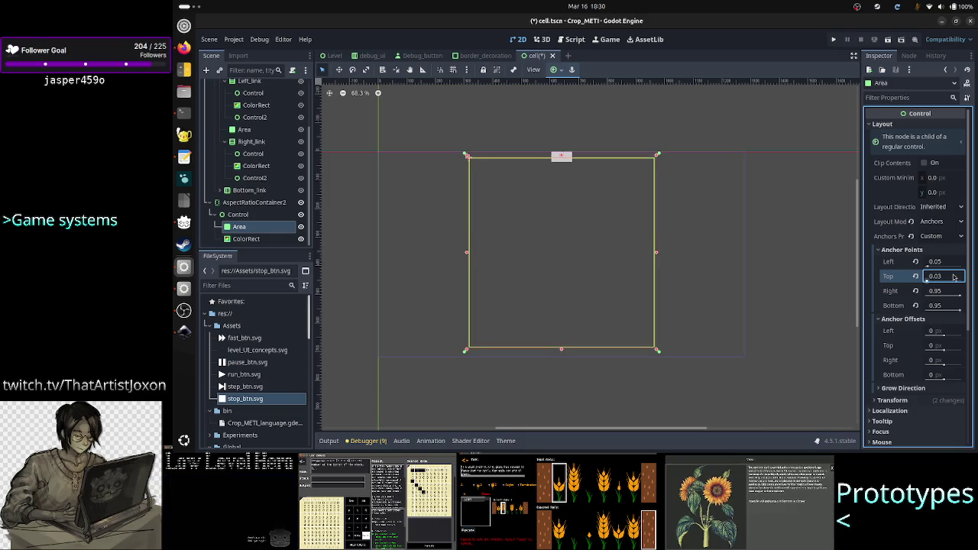
pyautogui.press('BackSpace')
pyautogui.write('2')
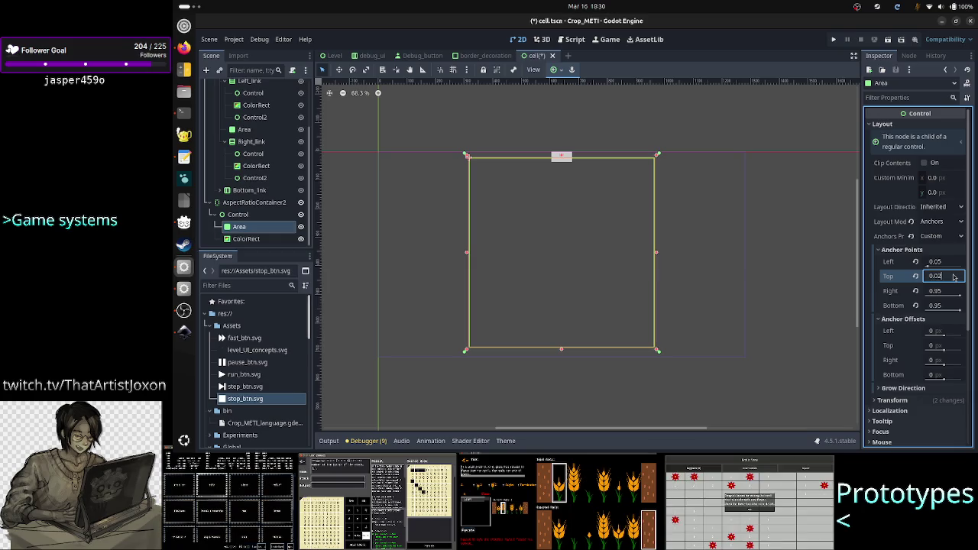
pyautogui.press('BackSpace')
pyautogui.write('4')
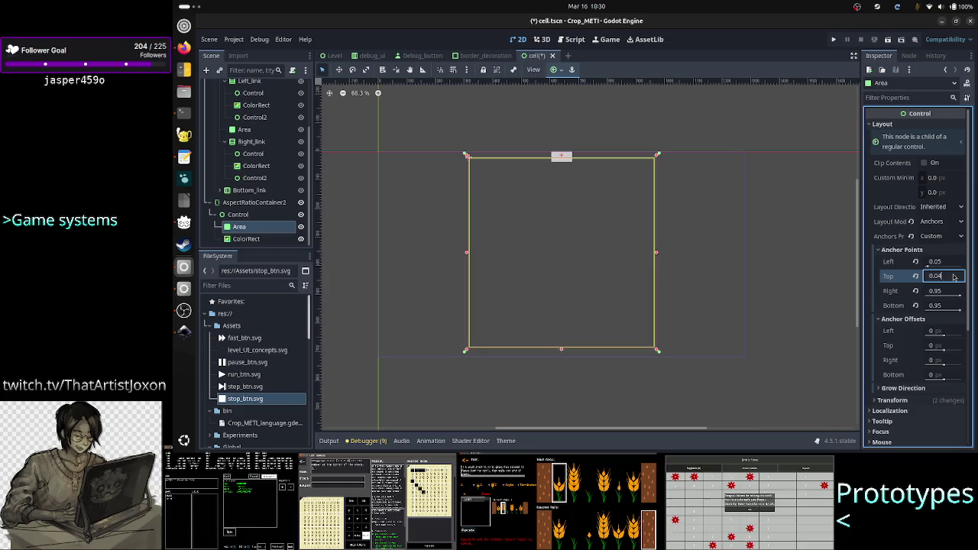
pyautogui.press('Return')
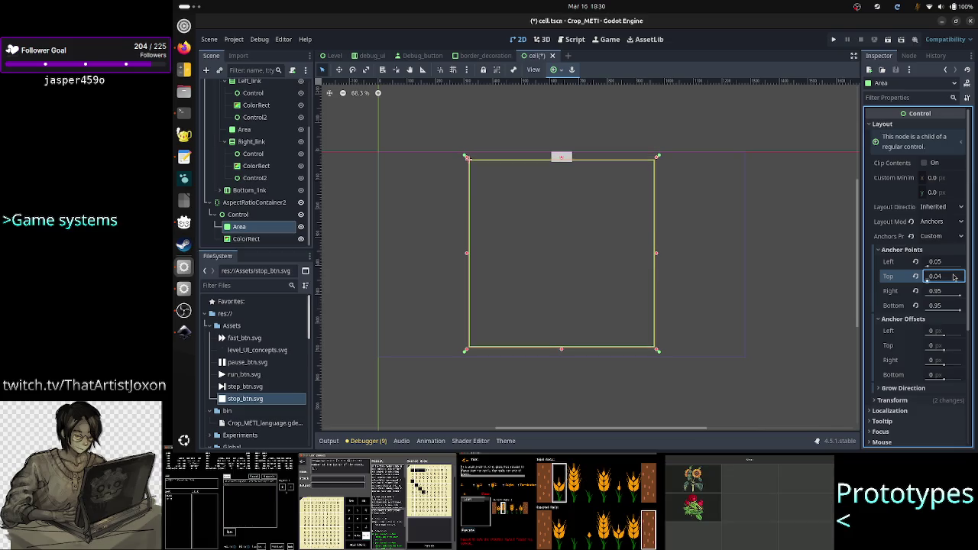
pyautogui.click(642, 124)
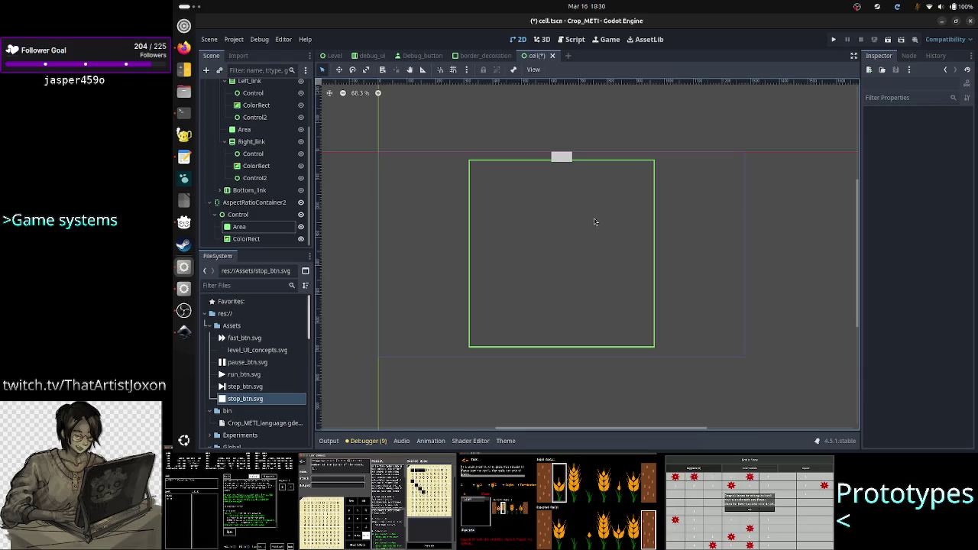
pyautogui.scroll(2, 594, 221)
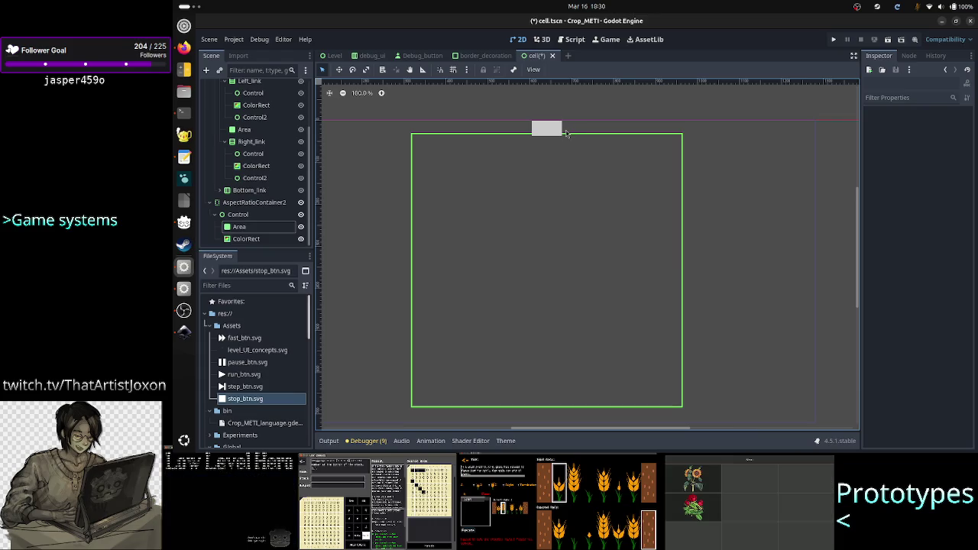
# Set the Area's top and left anchors to 0.02
pyautogui.click(249, 227)
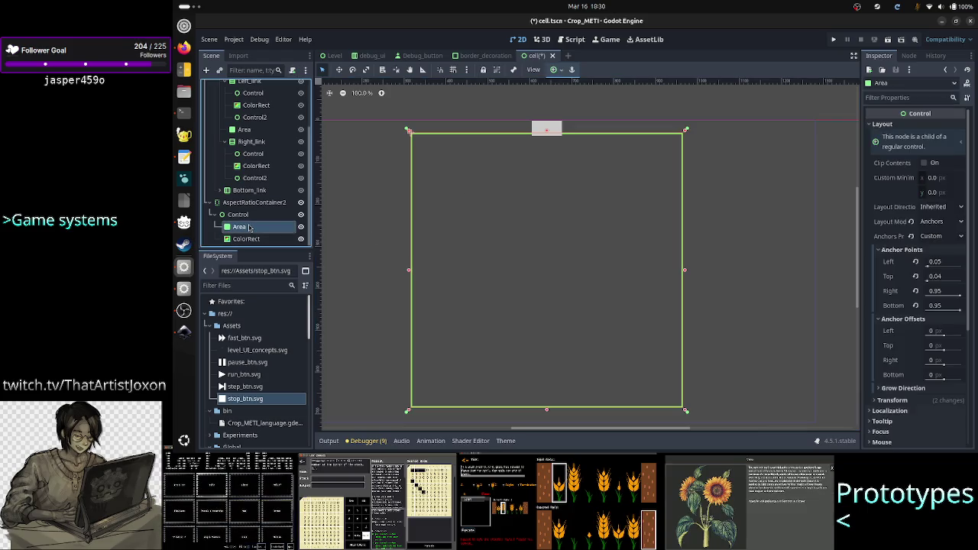
pyautogui.click(948, 278)
pyautogui.write('2')
pyautogui.press('Return')
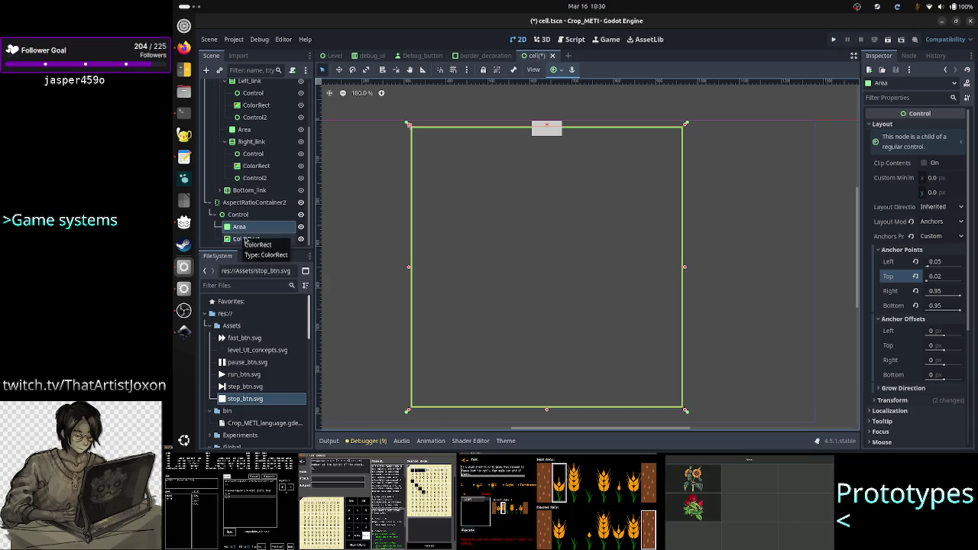
pyautogui.click(949, 265)
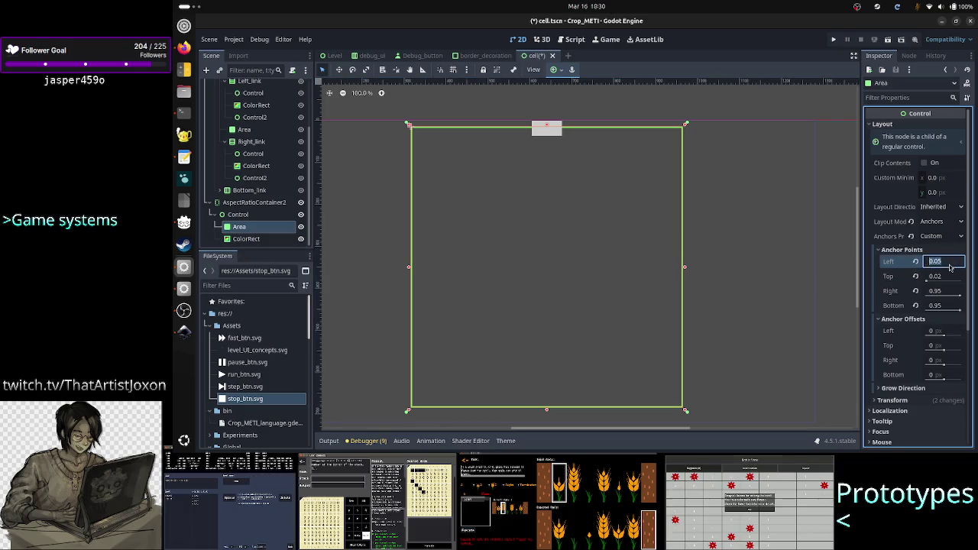
pyautogui.click(953, 261)
pyautogui.write('0.02')
pyautogui.press('Return')
# Set the Area's right and bottom anchors to 0.98
pyautogui.click(948, 293)
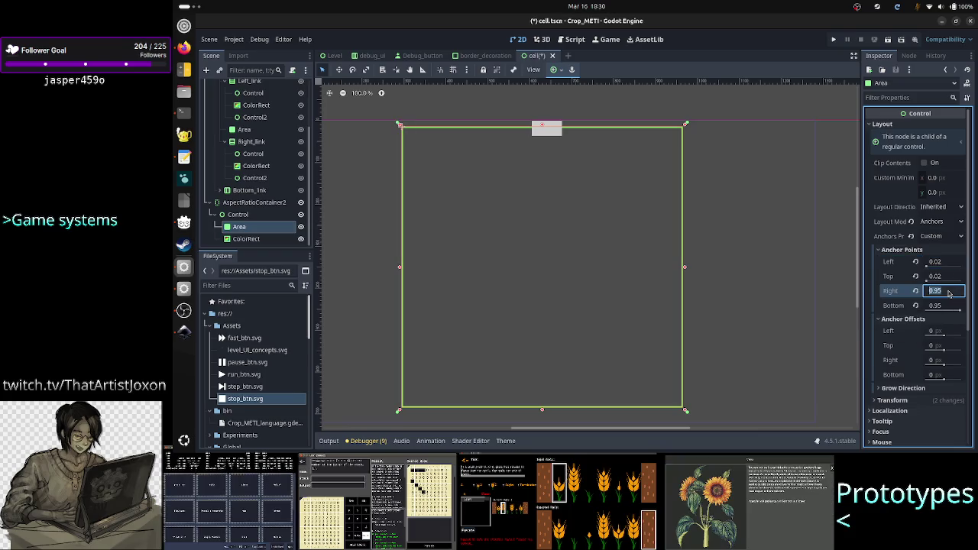
pyautogui.write('0.98')
pyautogui.press('Return')
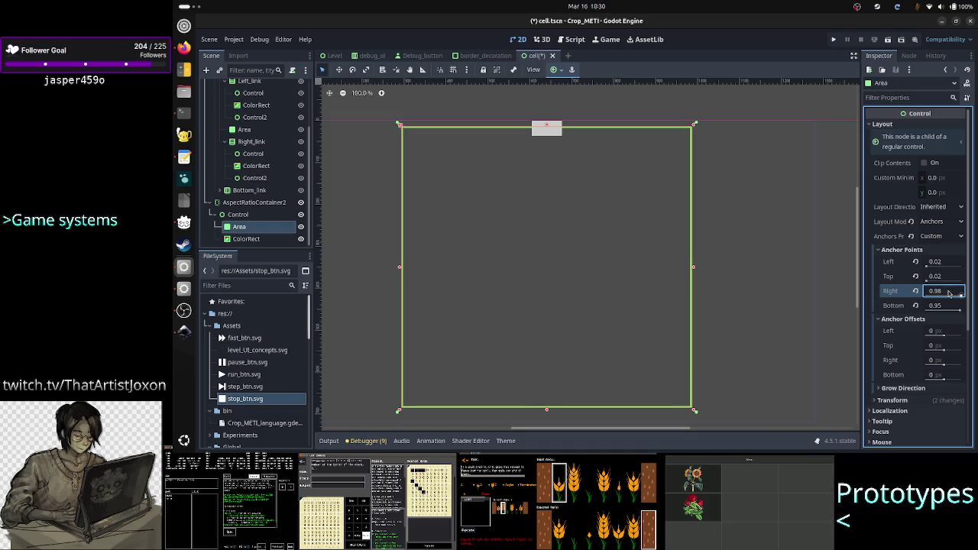
pyautogui.click(942, 307)
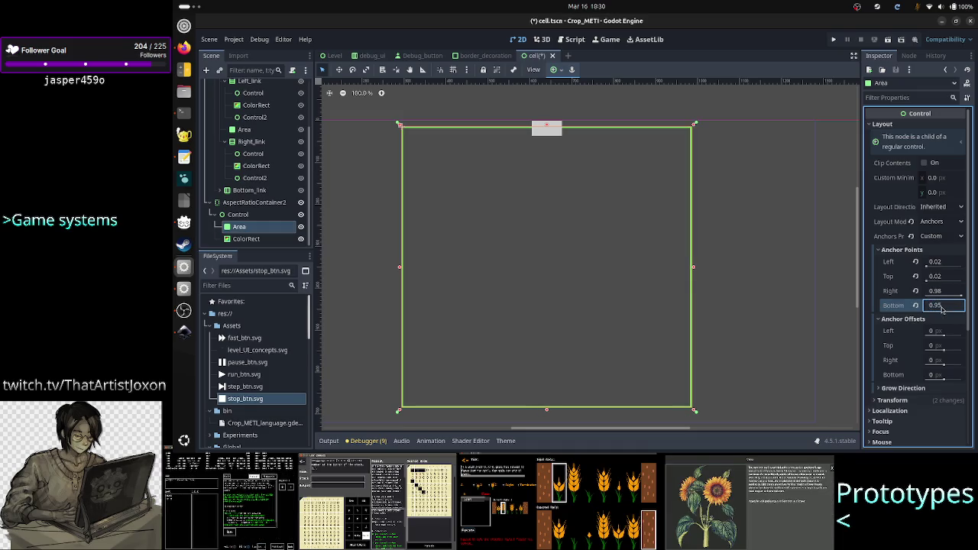
pyautogui.write('8')
pyautogui.press('Return')
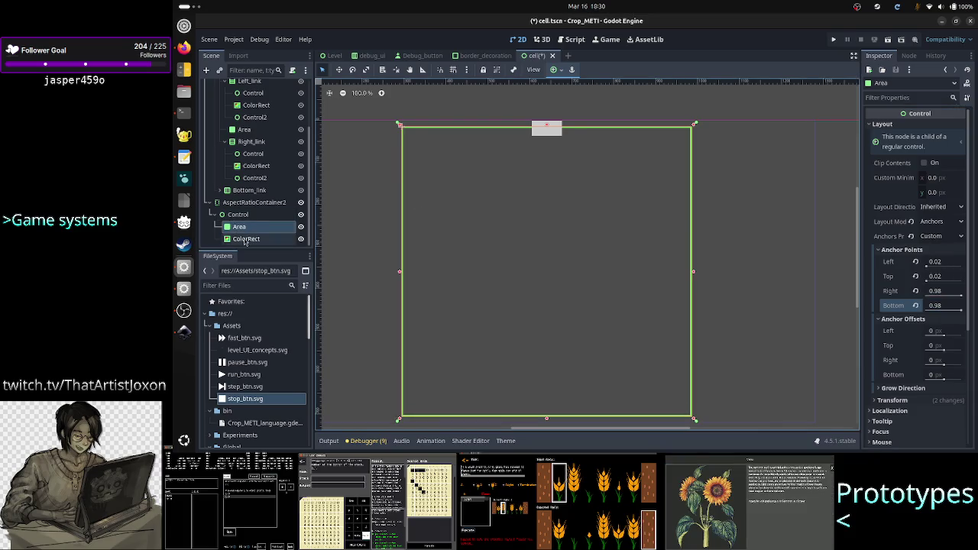
pyautogui.click(245, 239)
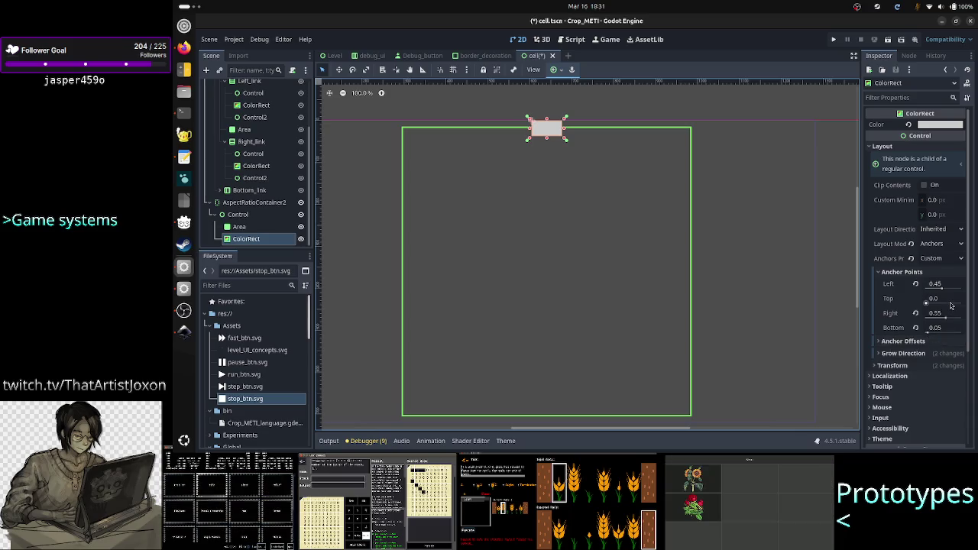
# Restore the ColorRect's right anchor to 0.55 and left anchor to 0.45 after a stray edit
pyautogui.click(948, 313)
pyautogui.write('0.')
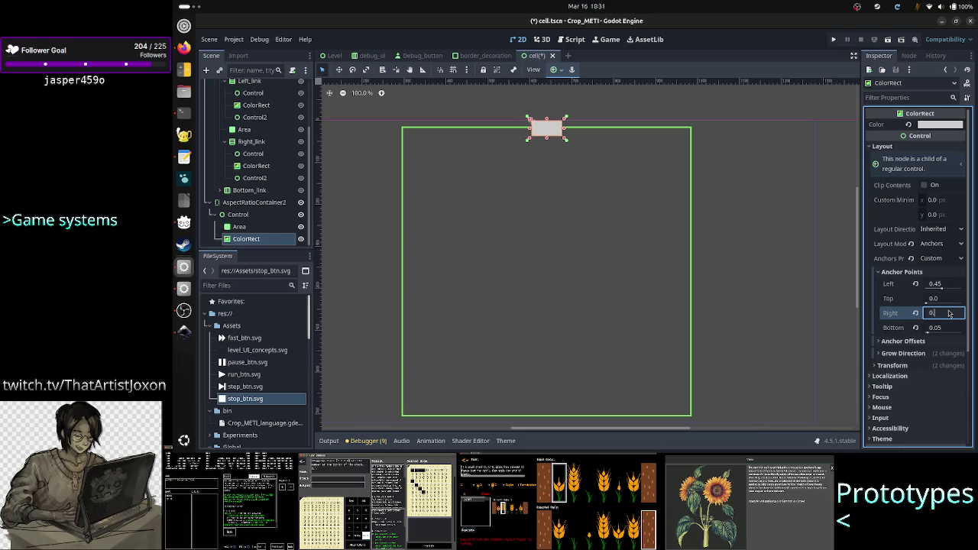
pyautogui.write('2')
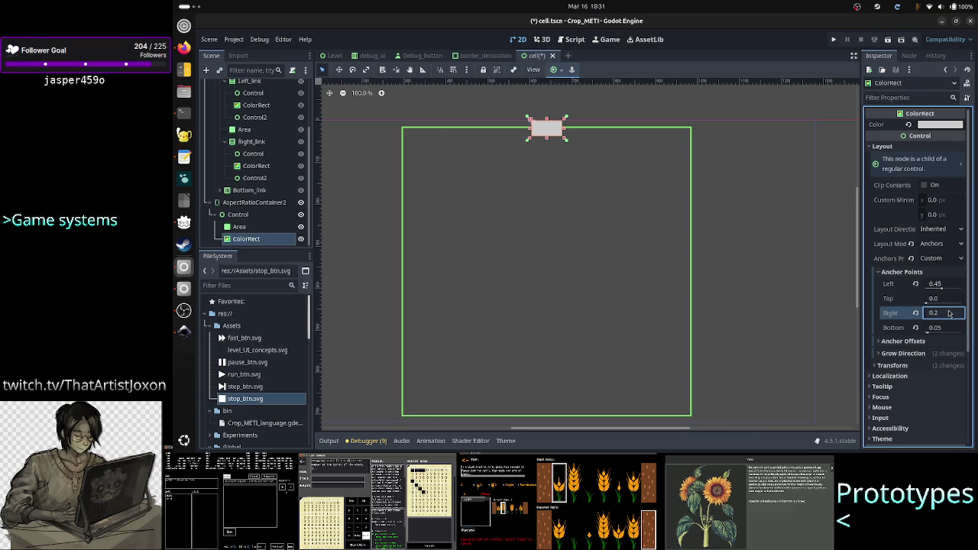
pyautogui.press('Return')
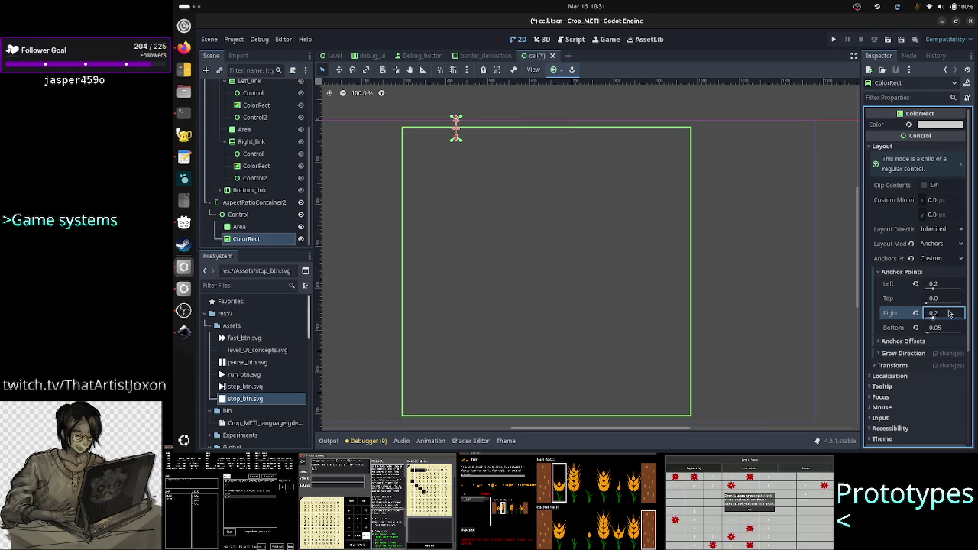
pyautogui.click(945, 314)
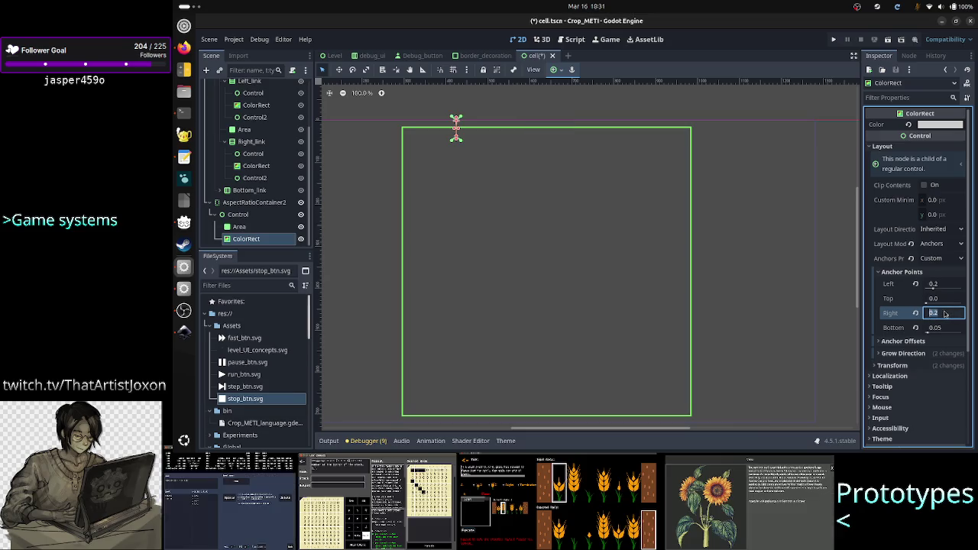
pyautogui.write('0.55')
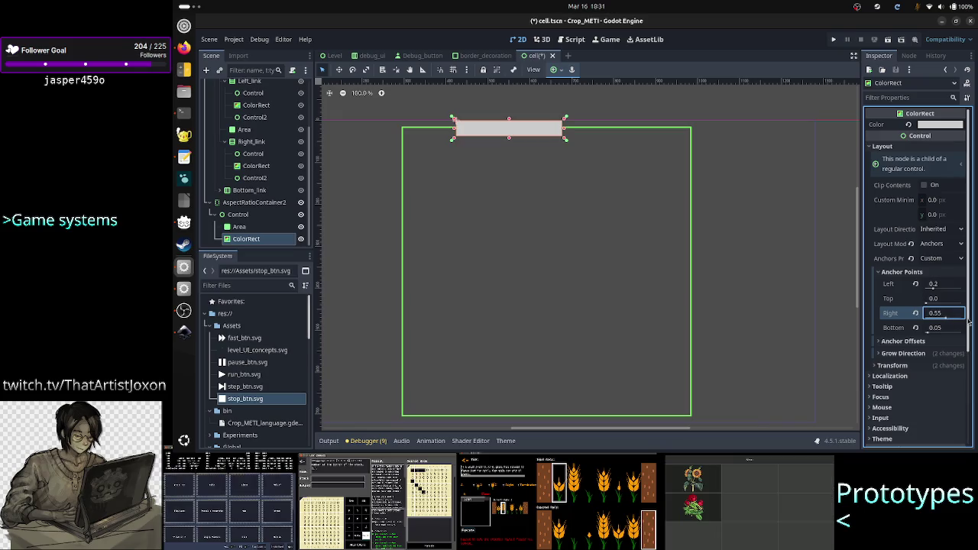
pyautogui.click(945, 287)
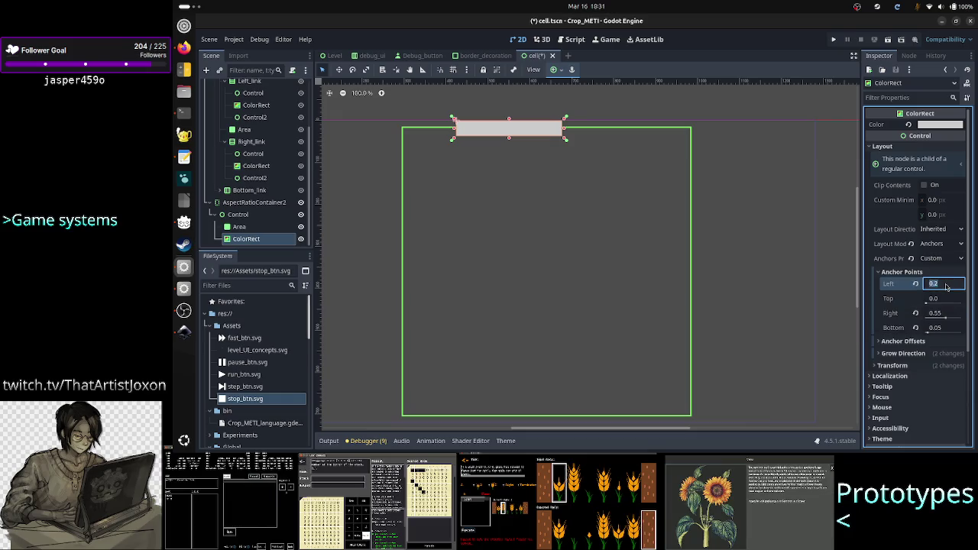
pyautogui.write('0.')
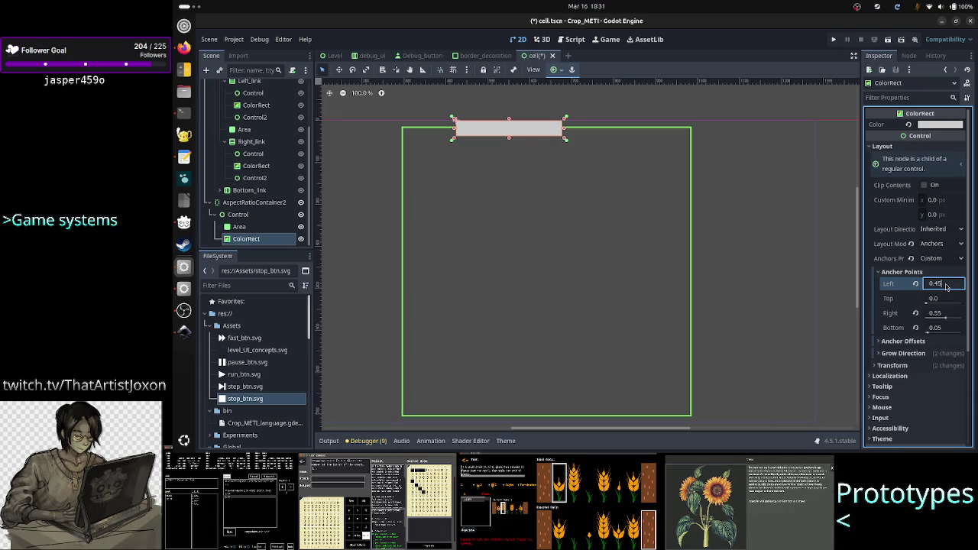
pyautogui.press('Return')
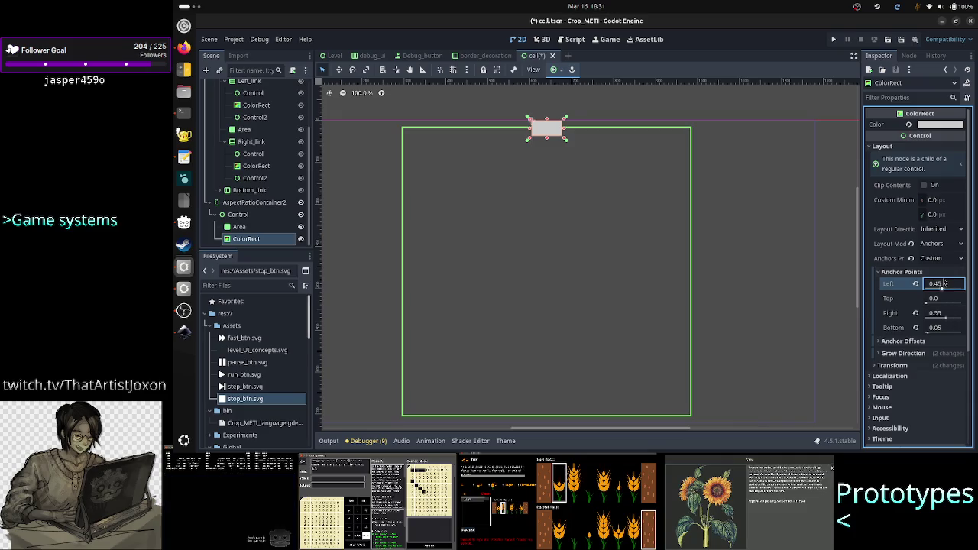
# Set the ColorRect's bottom anchor to 0.02 and view the thinner tab
pyautogui.click(944, 327)
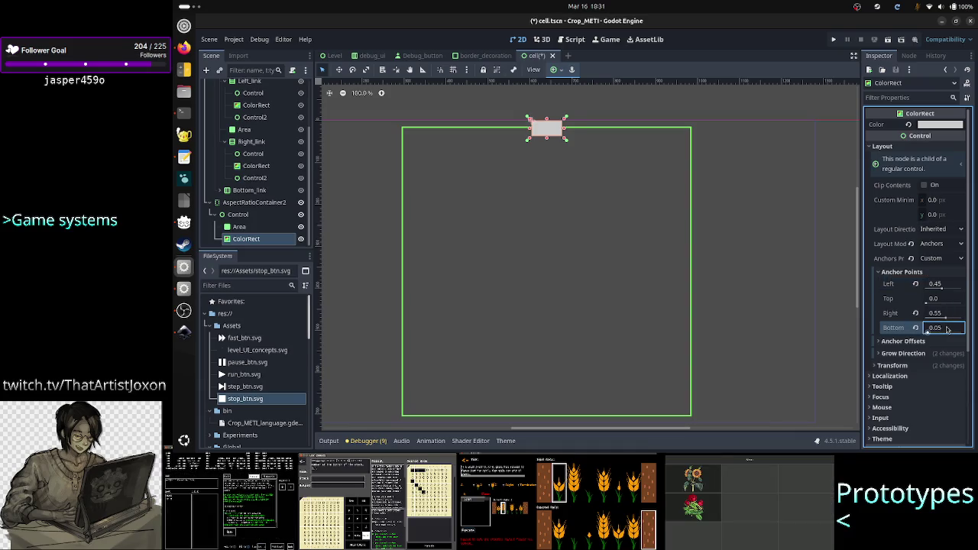
pyautogui.click(946, 328)
pyautogui.press('BackSpace')
pyautogui.write('2')
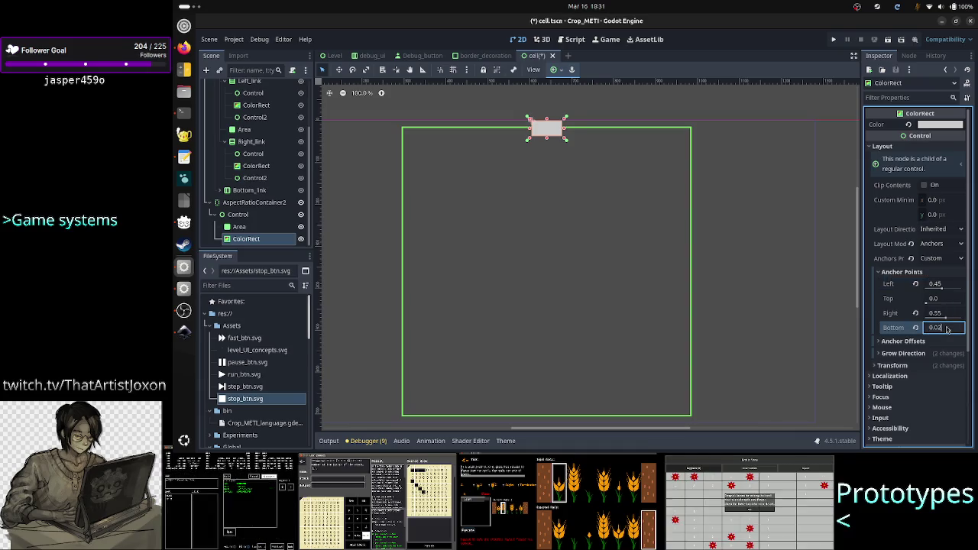
pyautogui.press('Return')
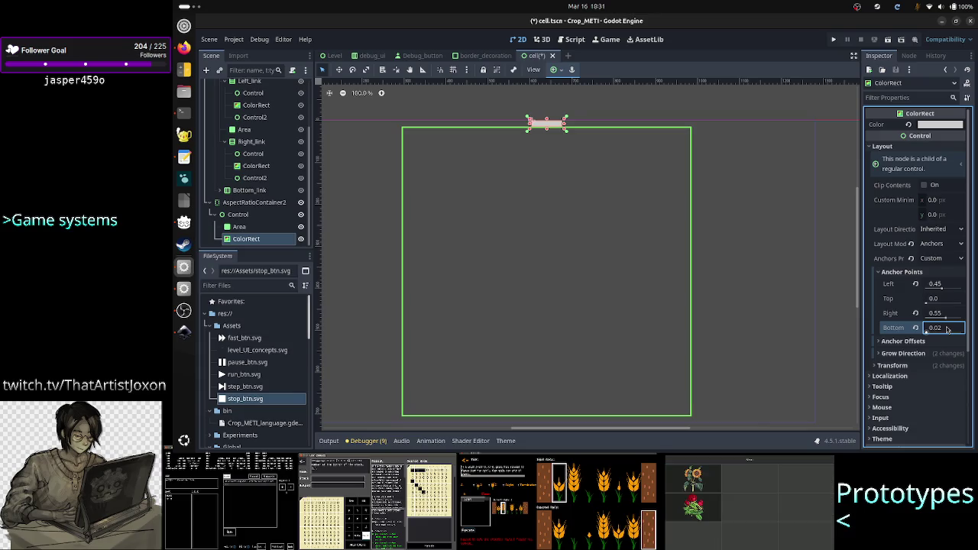
pyautogui.click(713, 106)
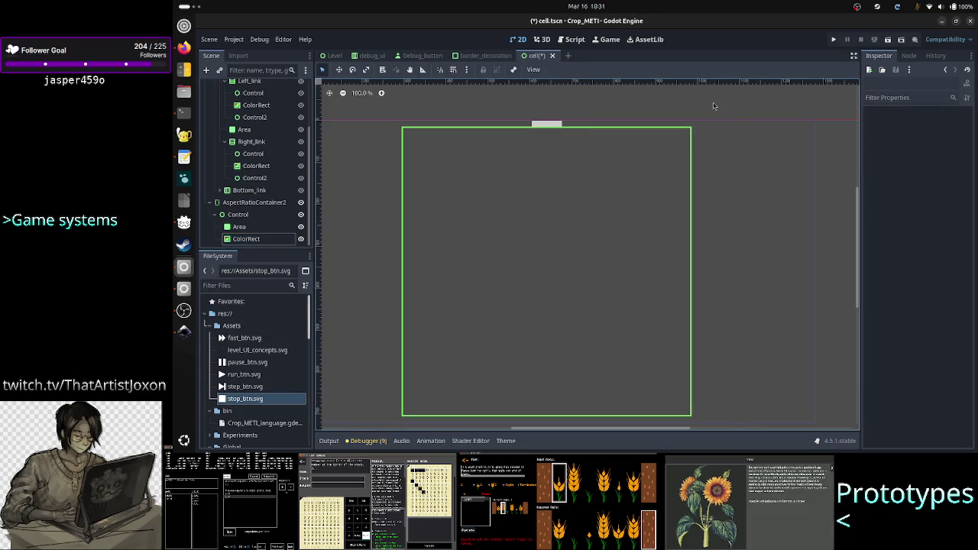
pyautogui.click(247, 239)
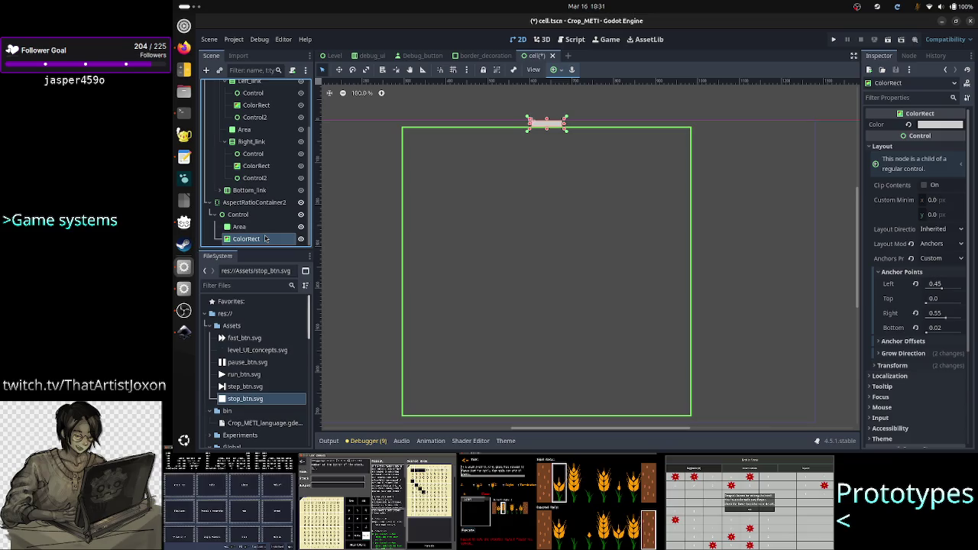
# Rename the ColorRect node to Top_link
pyautogui.click(255, 226)
pyautogui.click(253, 240)
pyautogui.click(253, 240)
pyautogui.write('Top')
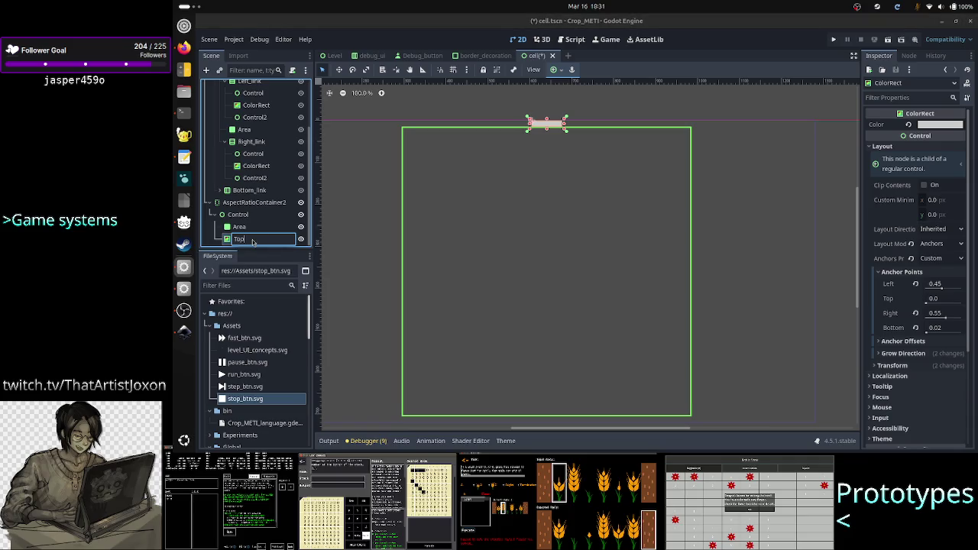
pyautogui.press('Return')
pyautogui.click(253, 240)
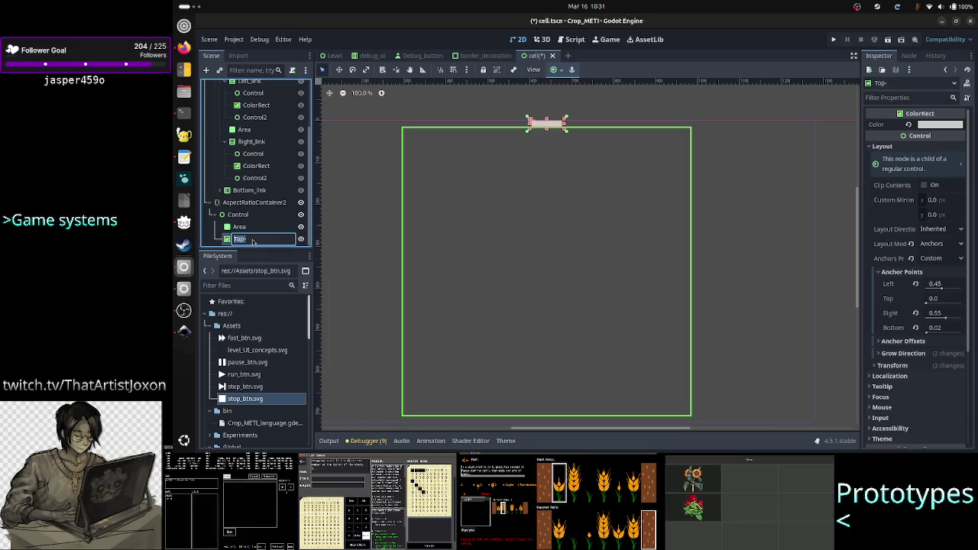
pyautogui.write('_')
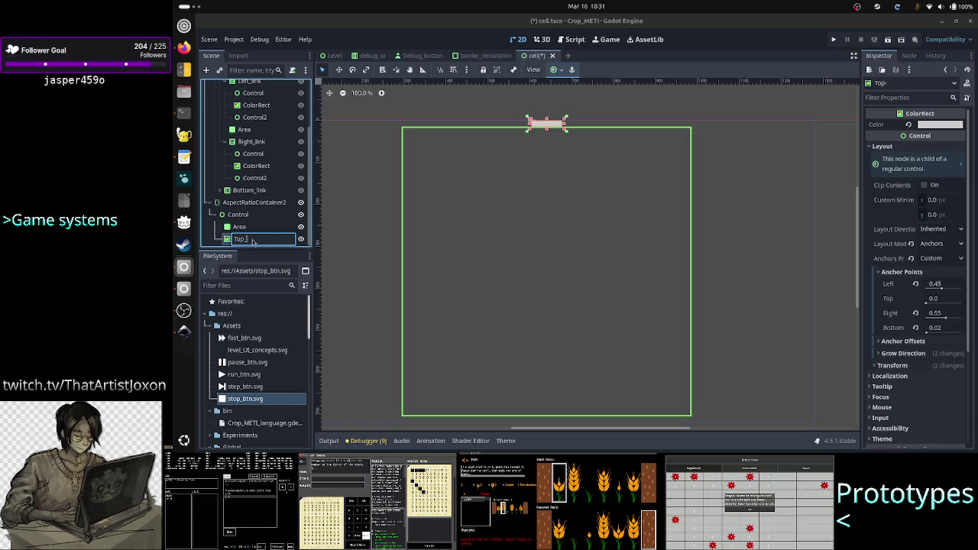
pyautogui.write('link')
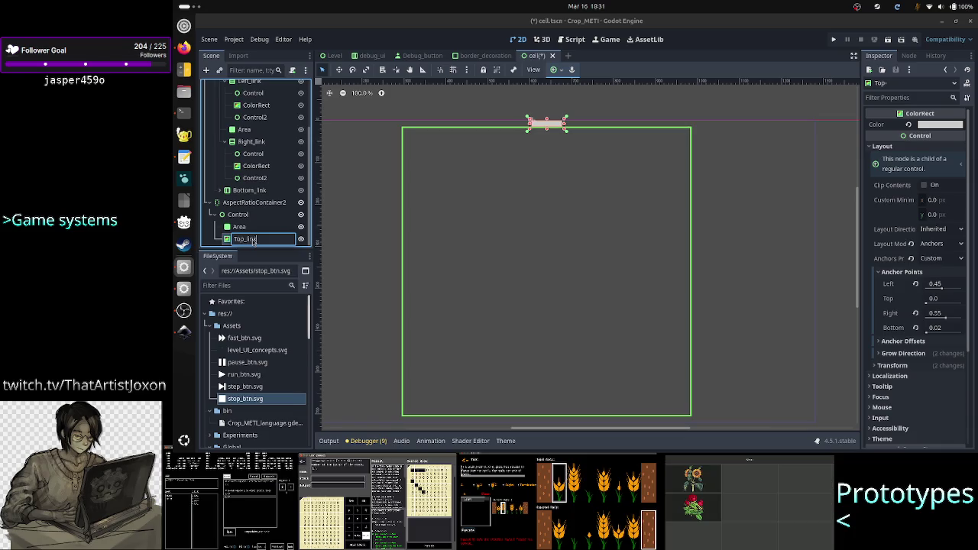
pyautogui.press('Return')
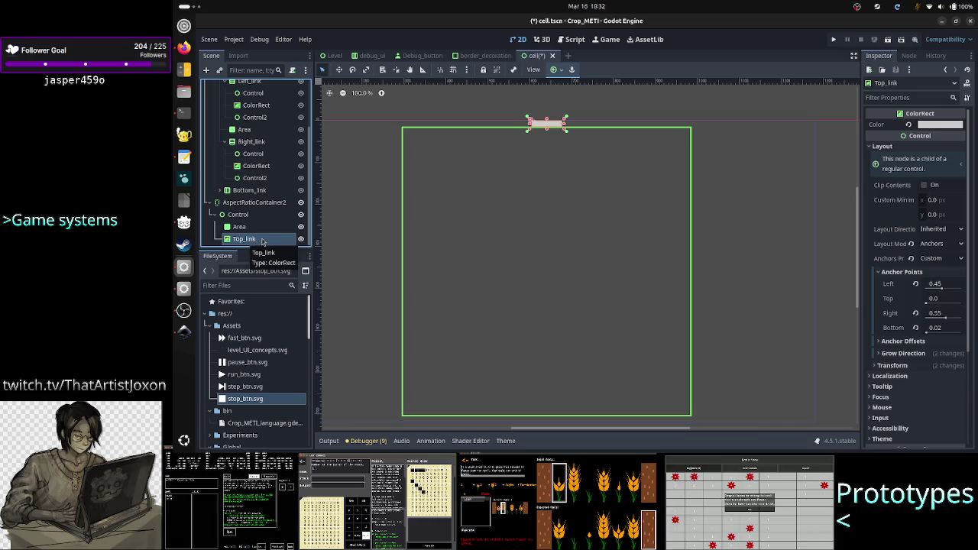
# Duplicate Top_link and name the copy Bottom_link
pyautogui.rightClick(262, 241)
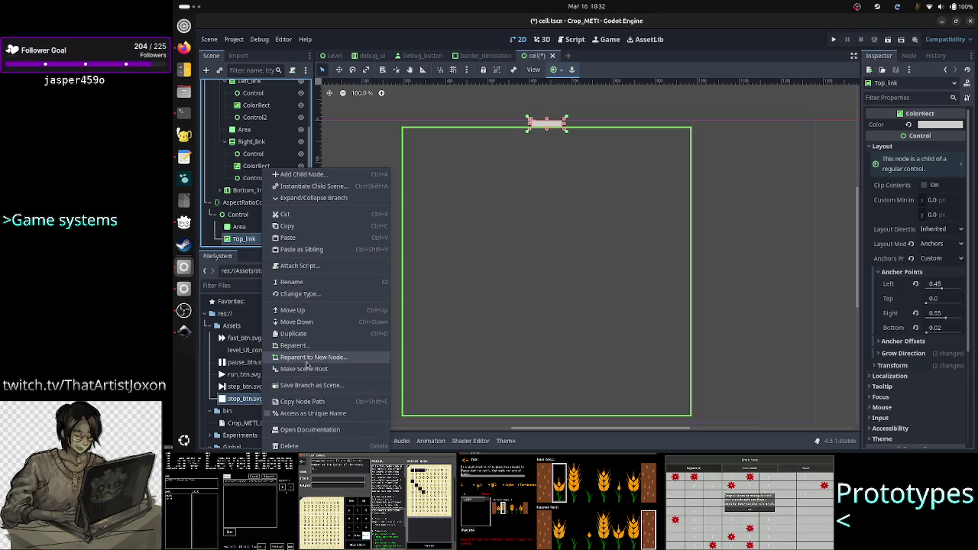
pyautogui.click(293, 334)
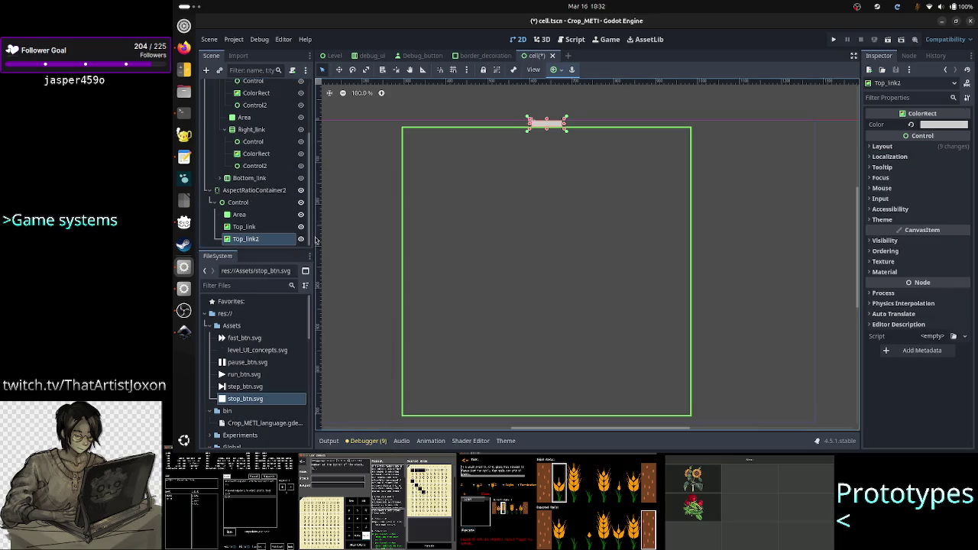
pyautogui.click(260, 240)
pyautogui.write('Bottom_')
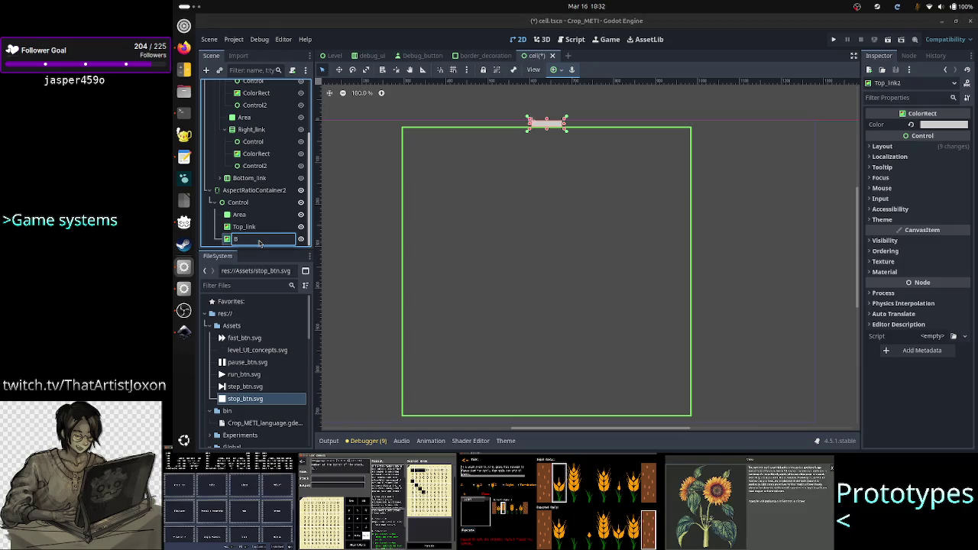
pyautogui.write('link')
pyautogui.press('Return')
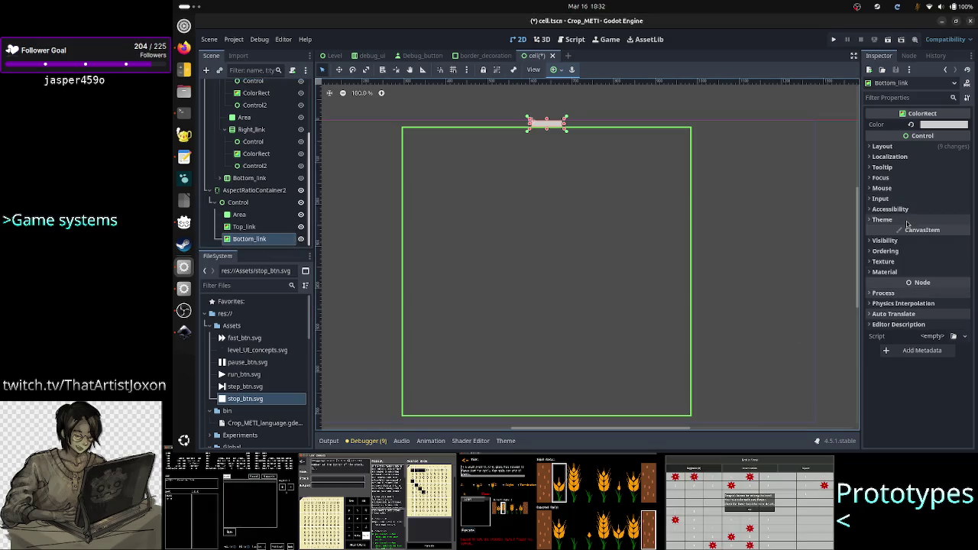
# Set Bottom_link's top anchor to 0.98 and bottom anchor to 1.0
pyautogui.click(905, 146)
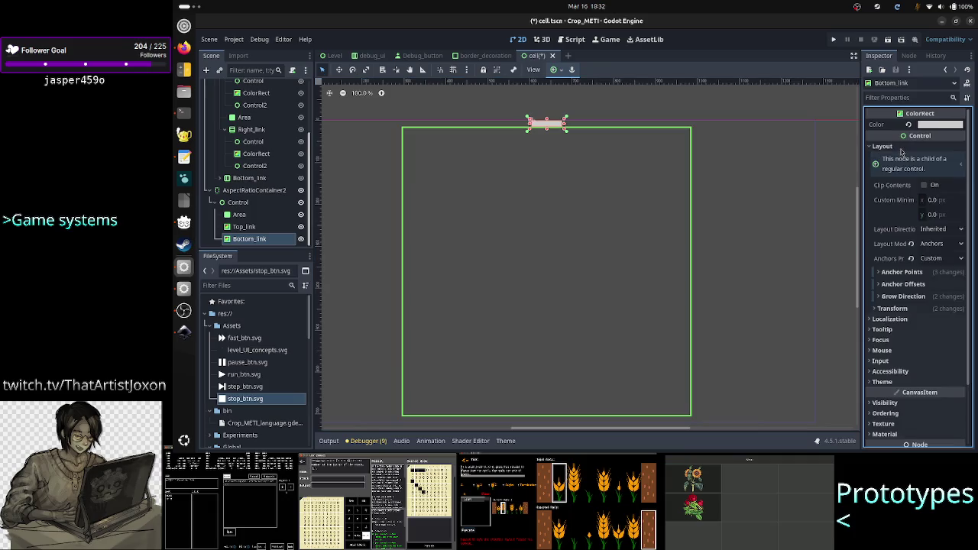
pyautogui.click(904, 272)
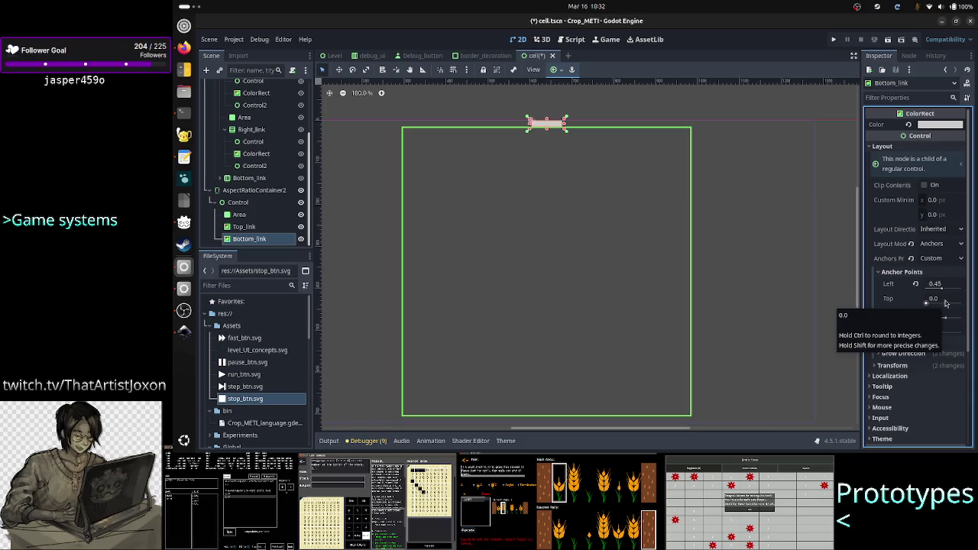
pyautogui.click(945, 302)
pyautogui.click(945, 302)
pyautogui.write('0')
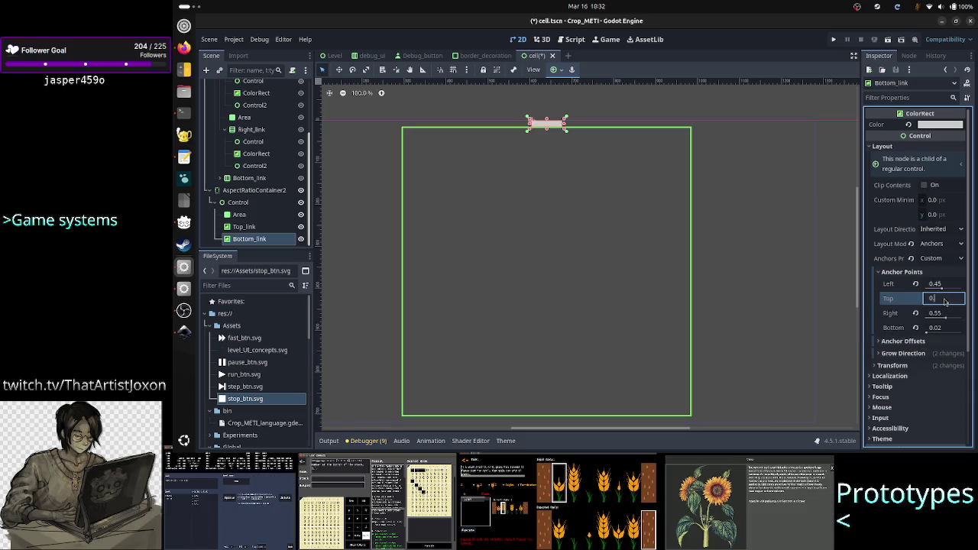
pyautogui.press('Return')
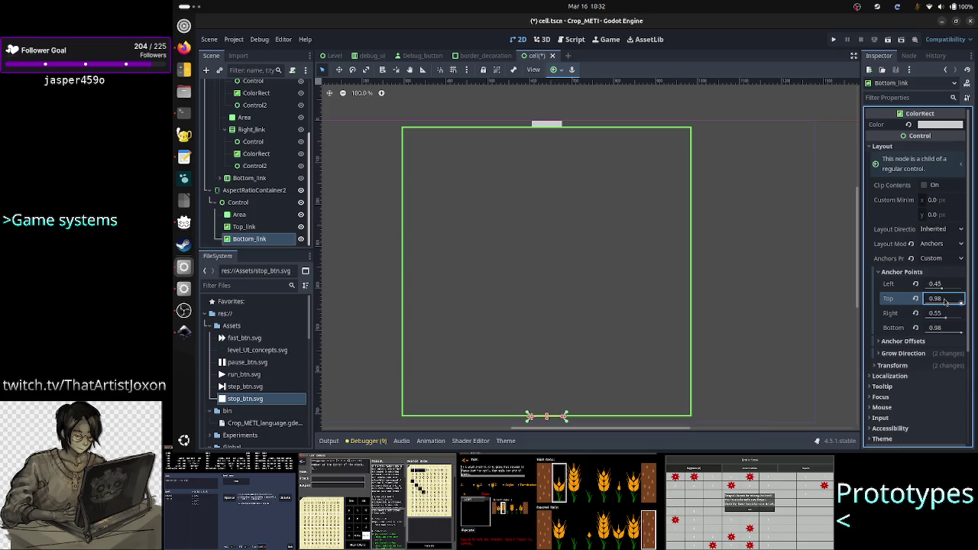
pyautogui.click(945, 330)
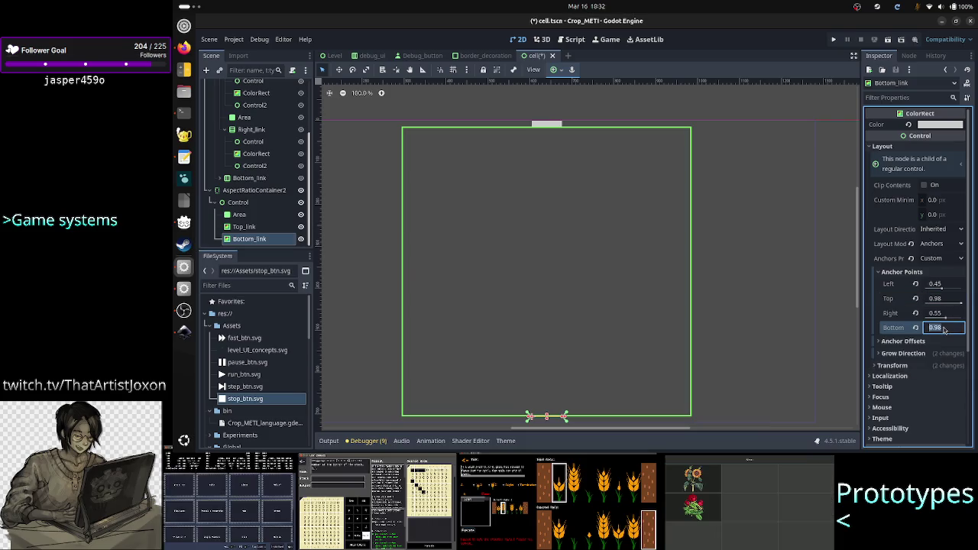
pyautogui.write('1')
pyautogui.press('Return')
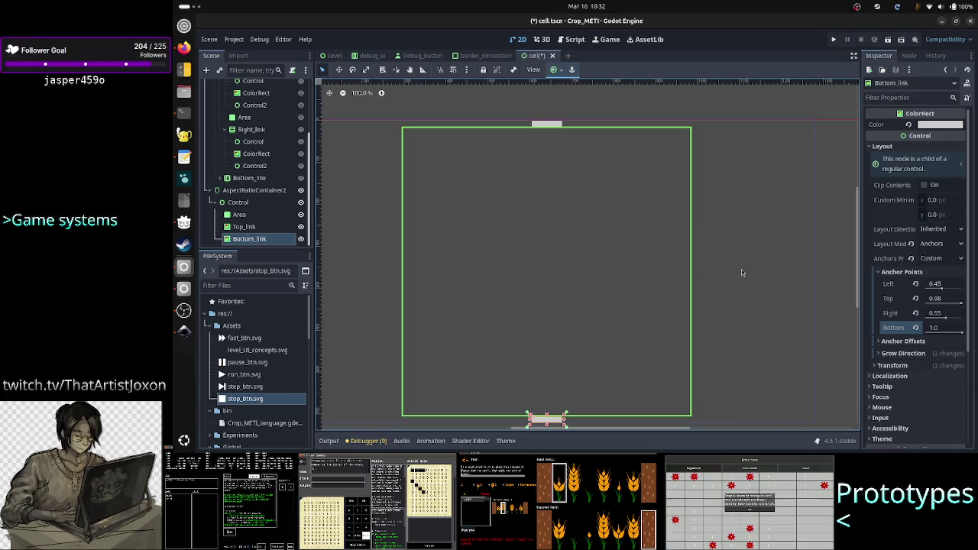
# Check the AspectRatioContainer2 and Control nodes, then reselect Bottom_link
pyautogui.click(380, 290)
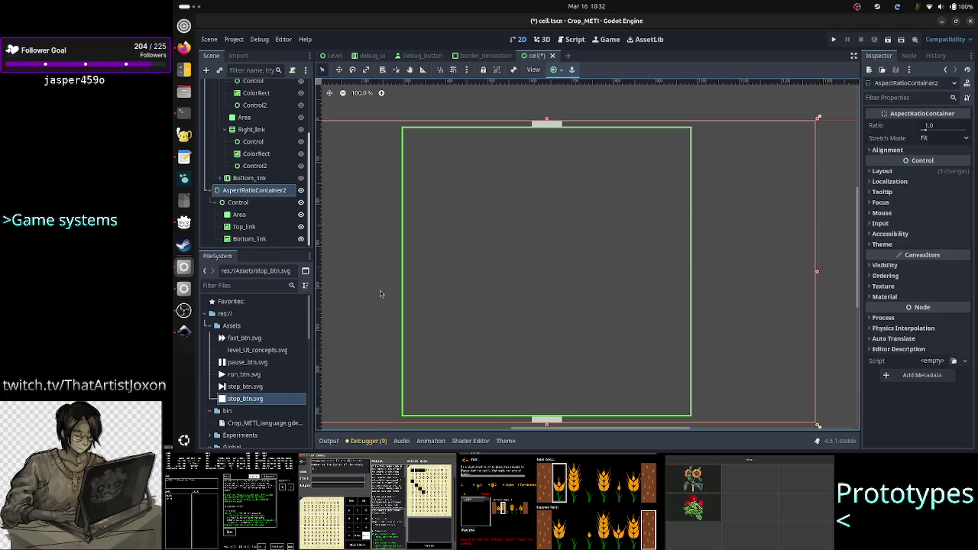
pyautogui.click(238, 203)
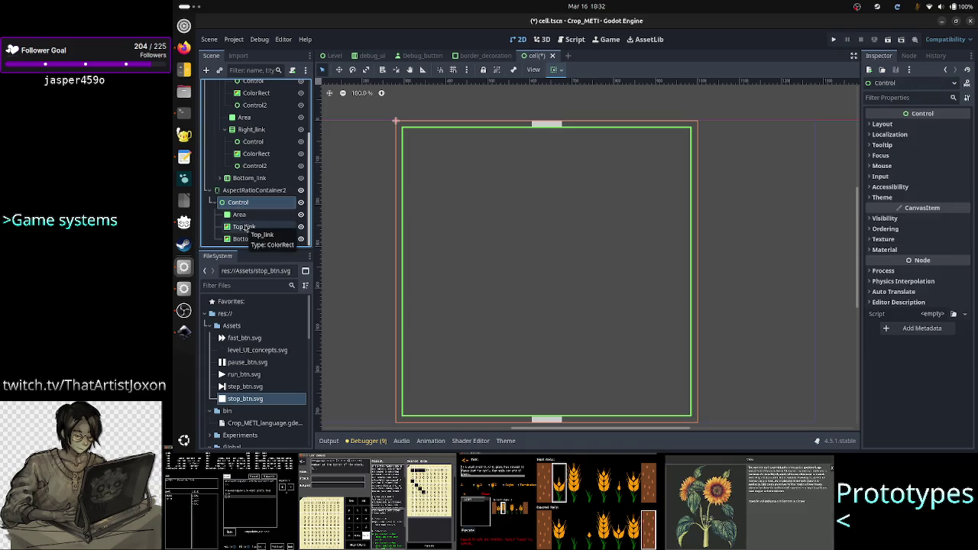
pyautogui.click(249, 239)
# Duplicate the Bottom_link tab, drag the copy directly under Area, and rename it Left_link
pyautogui.rightClick(253, 239)
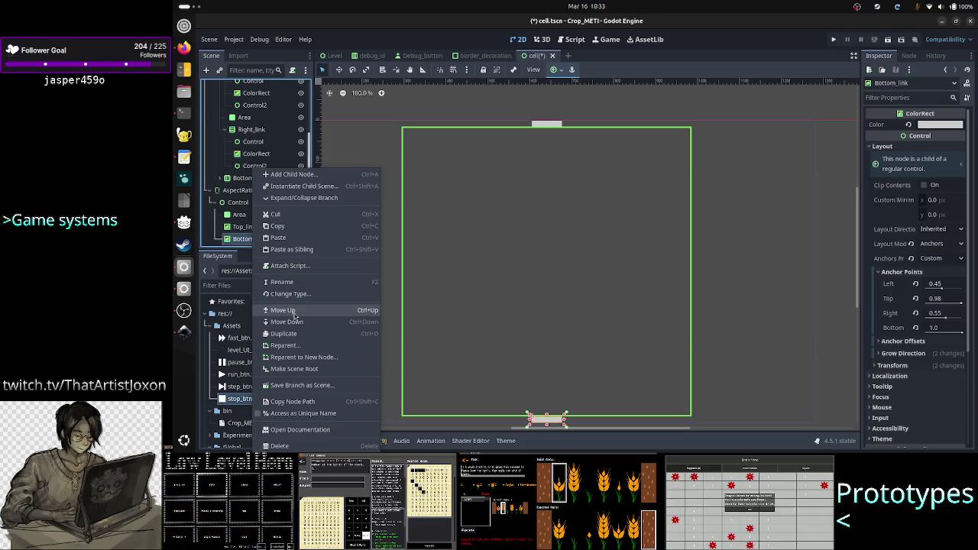
pyautogui.click(289, 334)
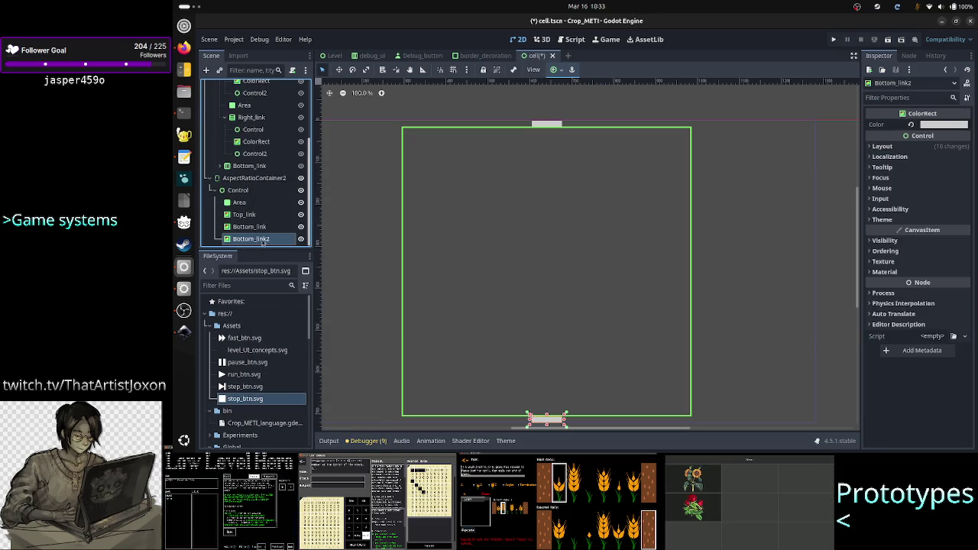
pyautogui.moveTo(252, 227); pyautogui.dragTo(266, 216)
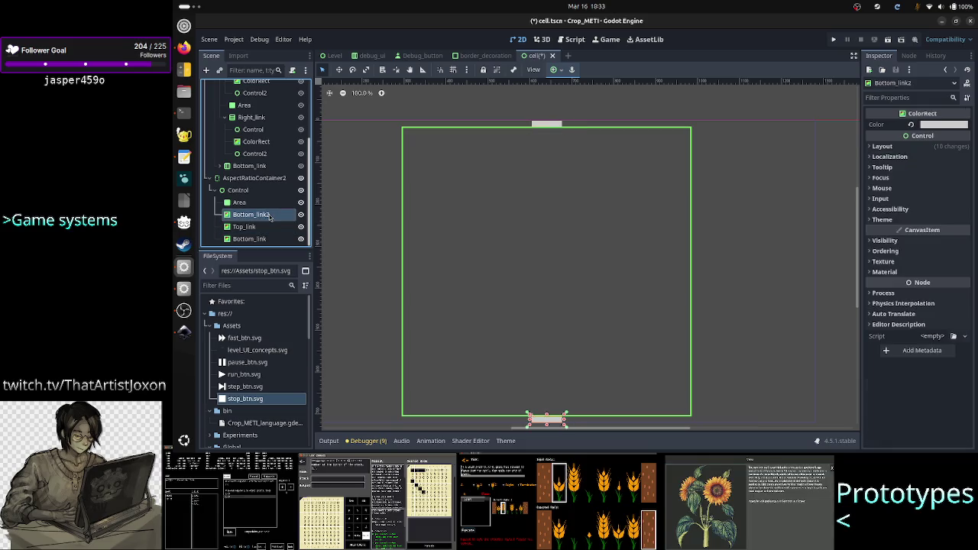
pyautogui.doubleClick(266, 215)
pyautogui.press('End')
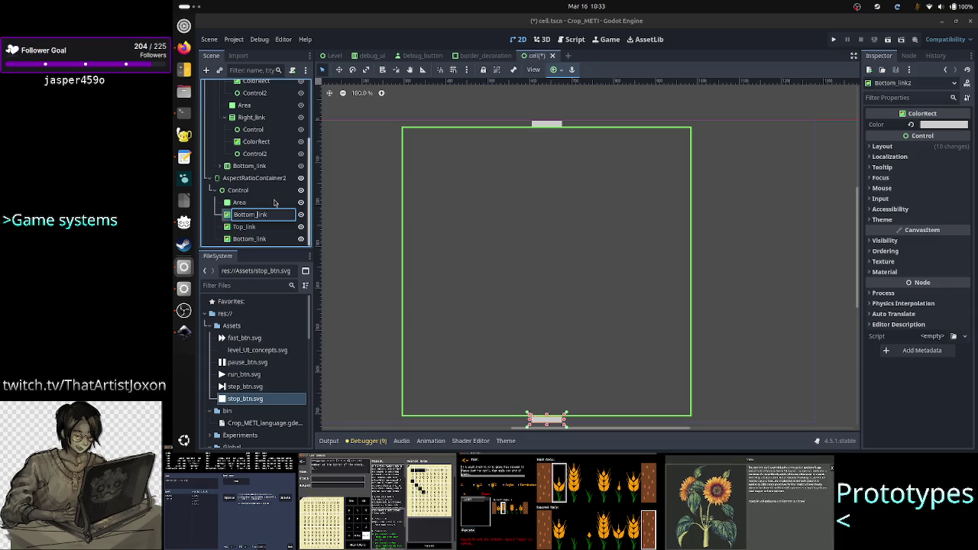
pyautogui.press('BackSpace')
pyautogui.press('BackSpace')
pyautogui.press('BackSpace')
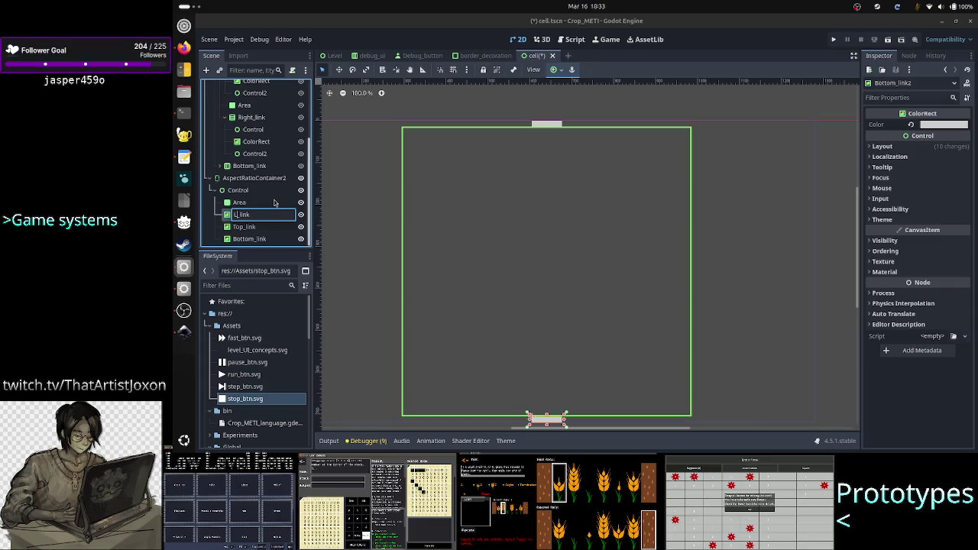
pyautogui.write('Left')
pyautogui.press('Return')
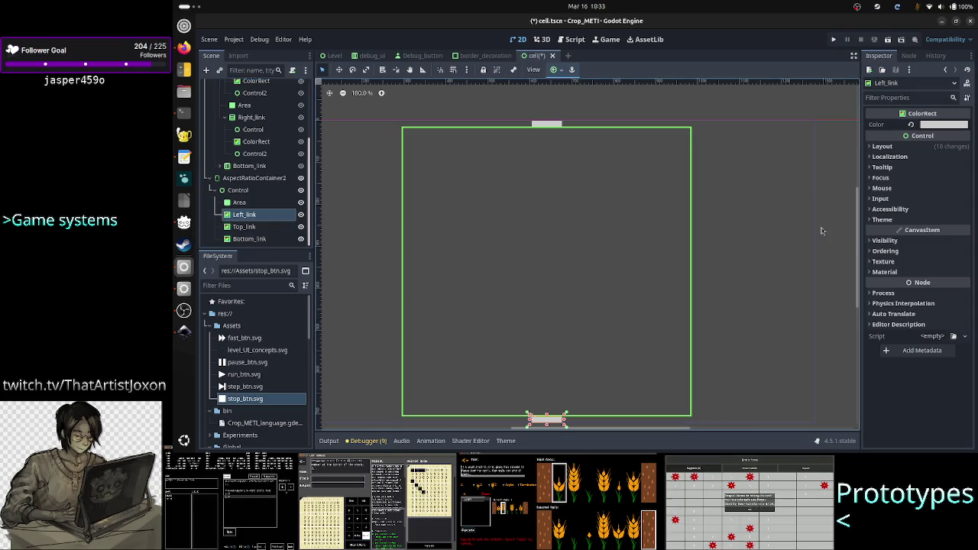
# Expand Left_link's Layout anchor points and set left anchor 0 and right anchor 0.2
pyautogui.click(907, 146)
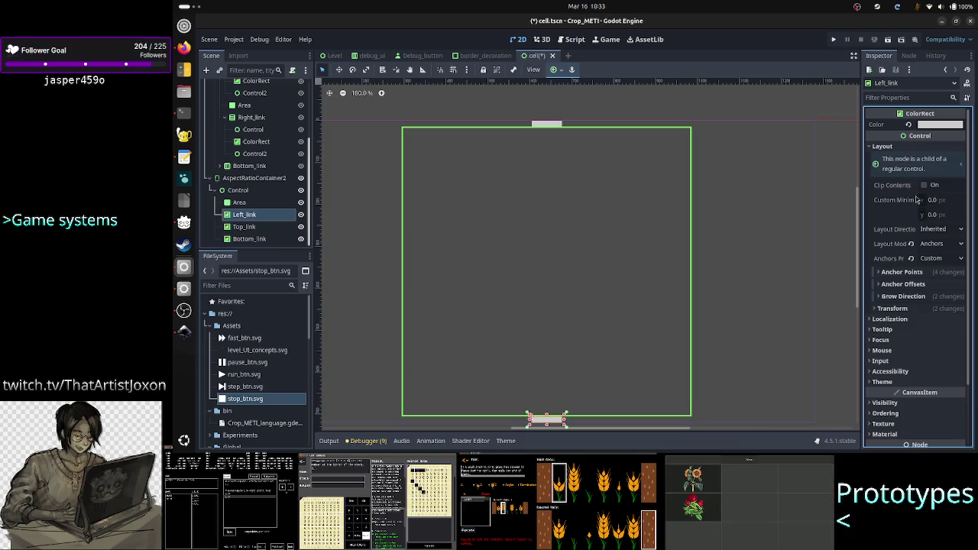
pyautogui.click(931, 271)
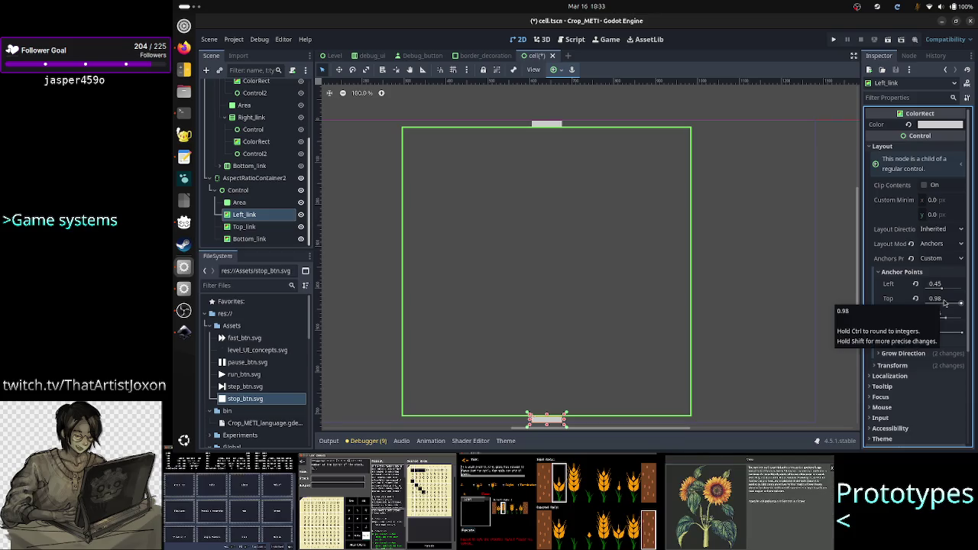
pyautogui.moveTo(943, 317)
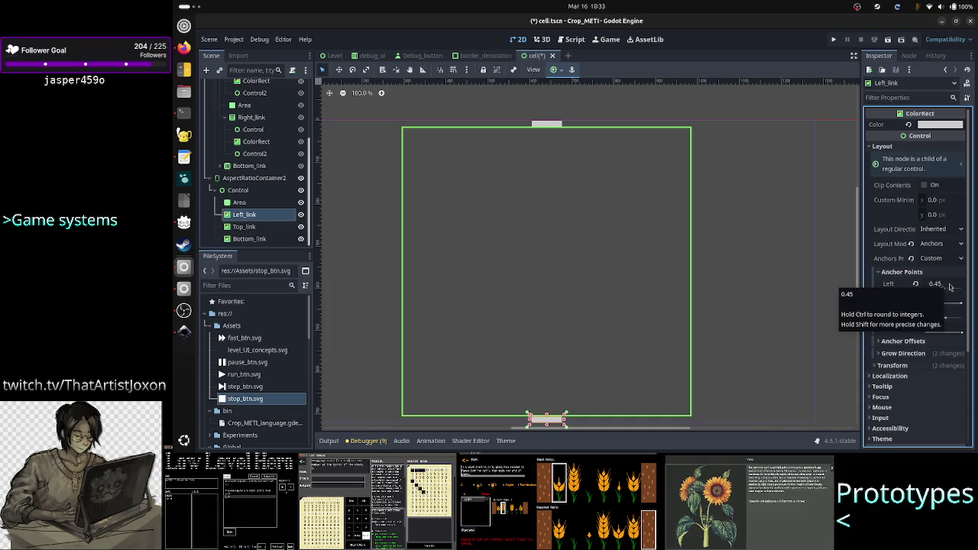
pyautogui.click(950, 285)
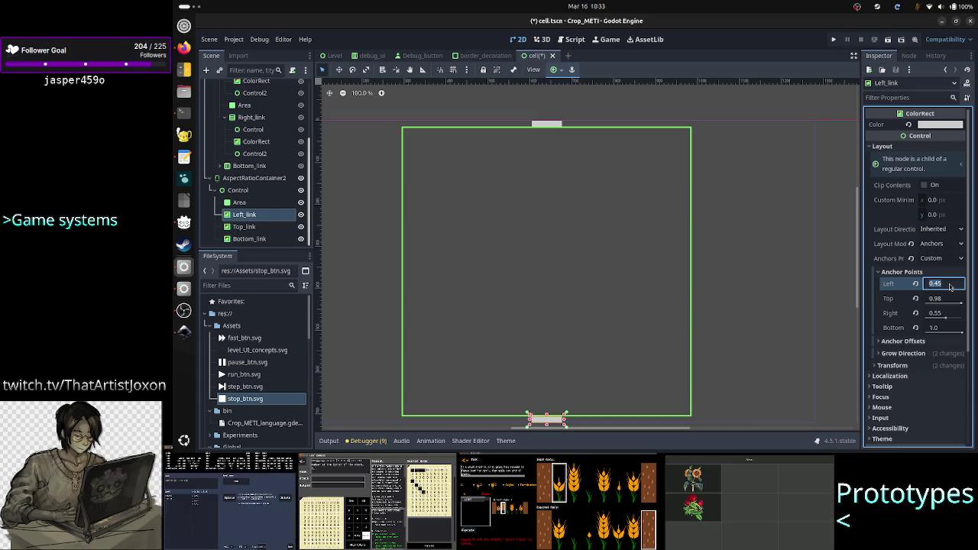
pyautogui.write('0')
pyautogui.press('Return')
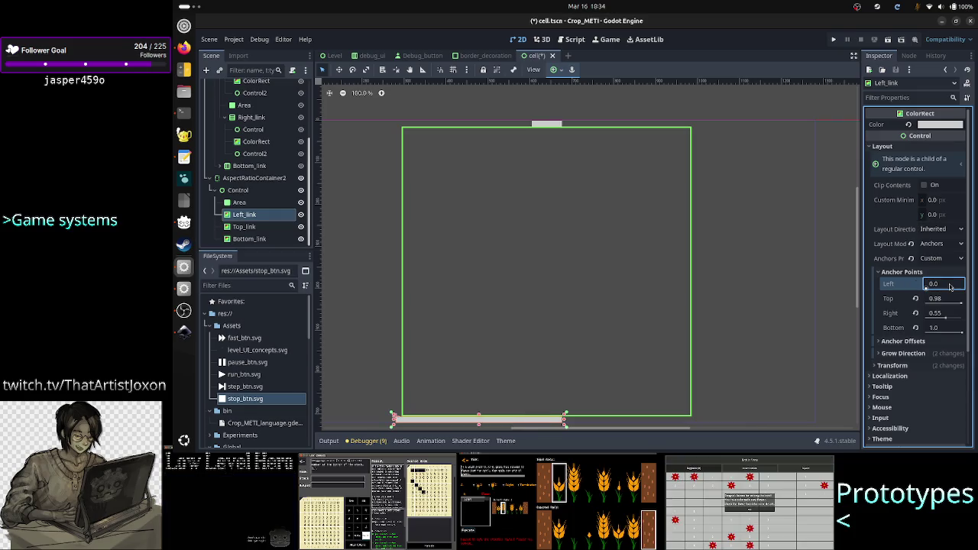
pyautogui.click(944, 315)
pyautogui.write('0')
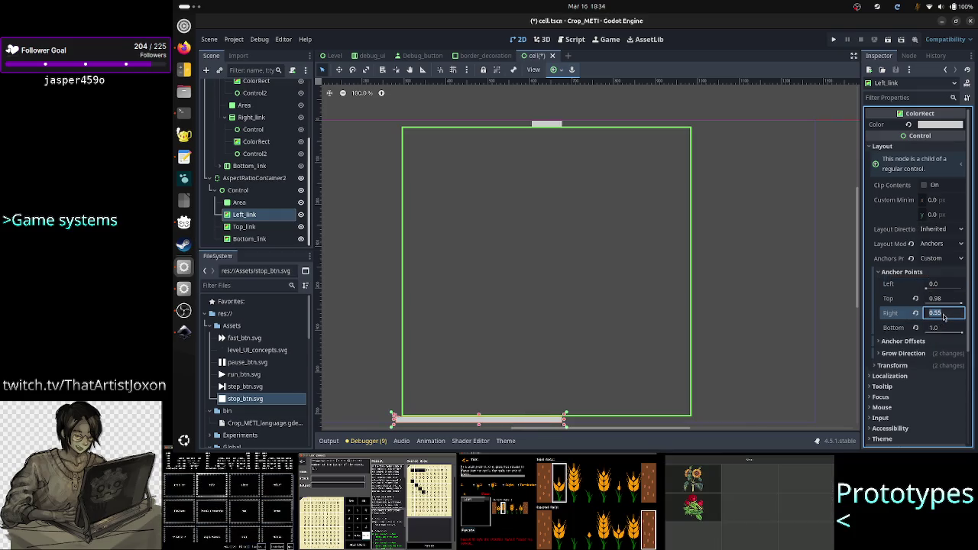
pyautogui.write('.2')
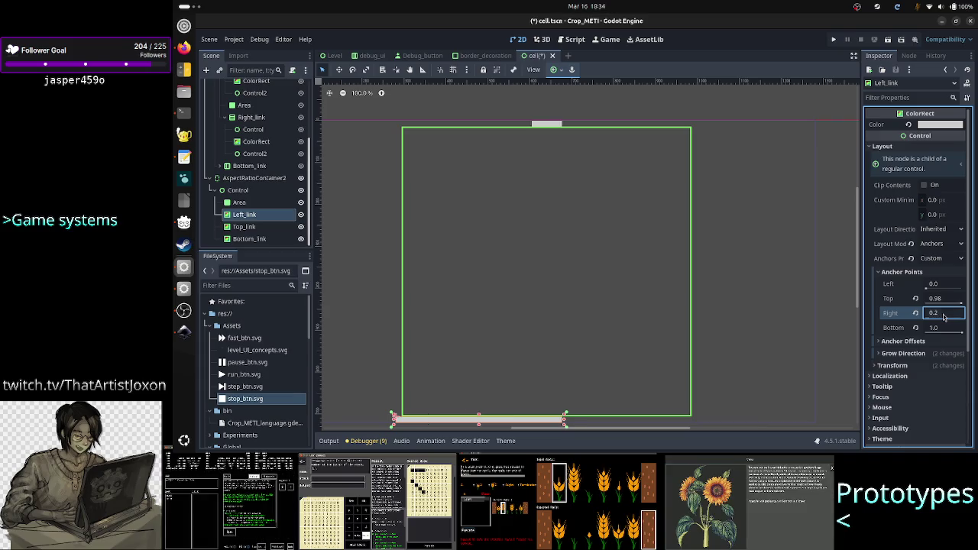
pyautogui.press('Return')
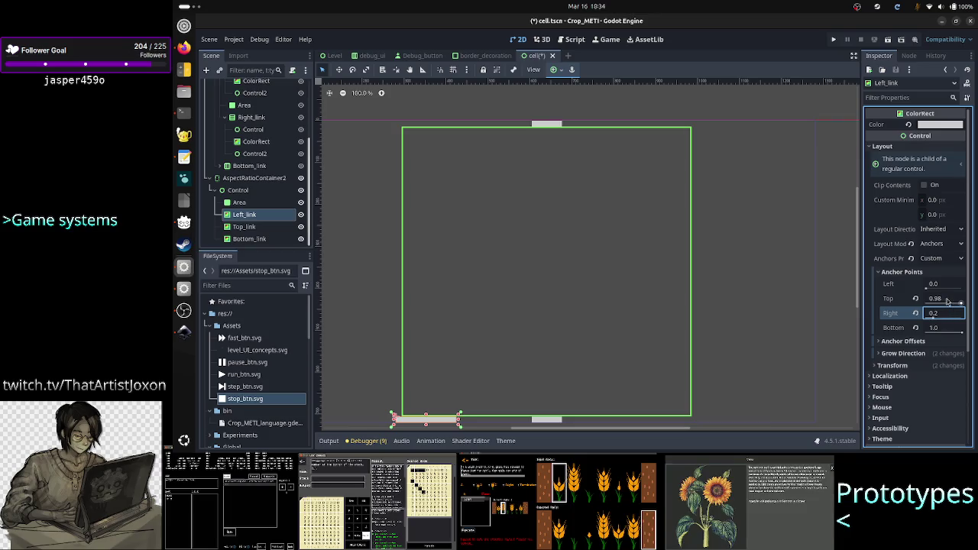
# Set Left_link's top anchor to 0.45, bottom to 0.55 and right to 0.02
pyautogui.click(946, 299)
pyautogui.write('0.45')
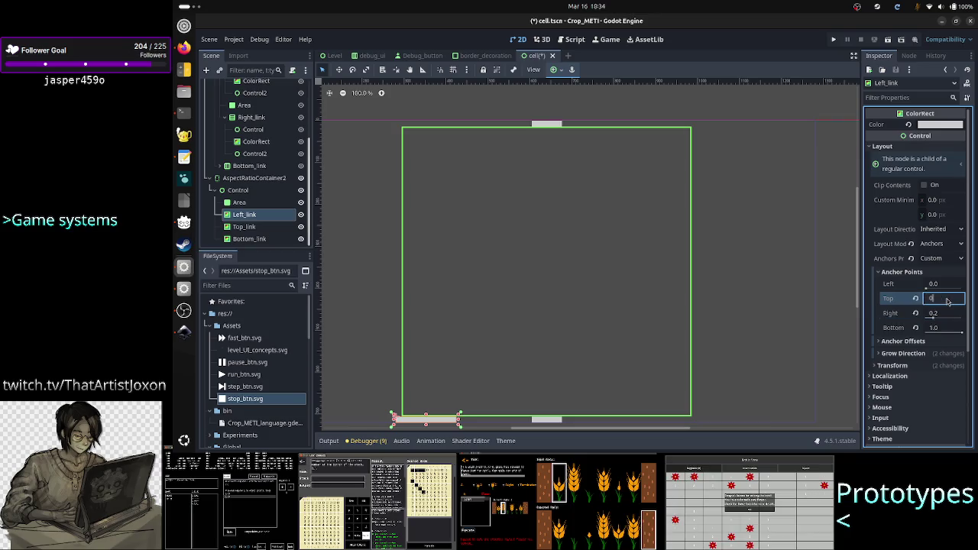
pyautogui.press('Return')
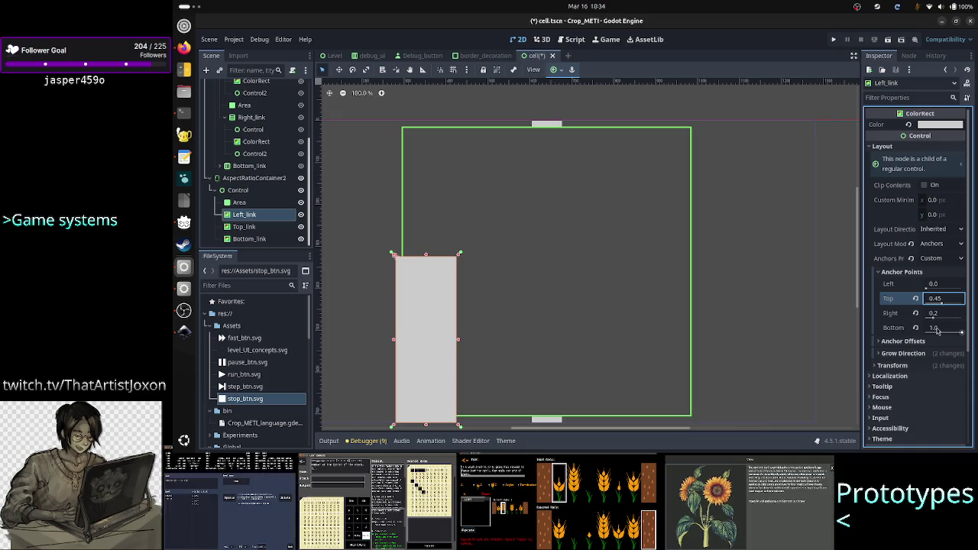
pyautogui.click(946, 313)
pyautogui.write('0.55')
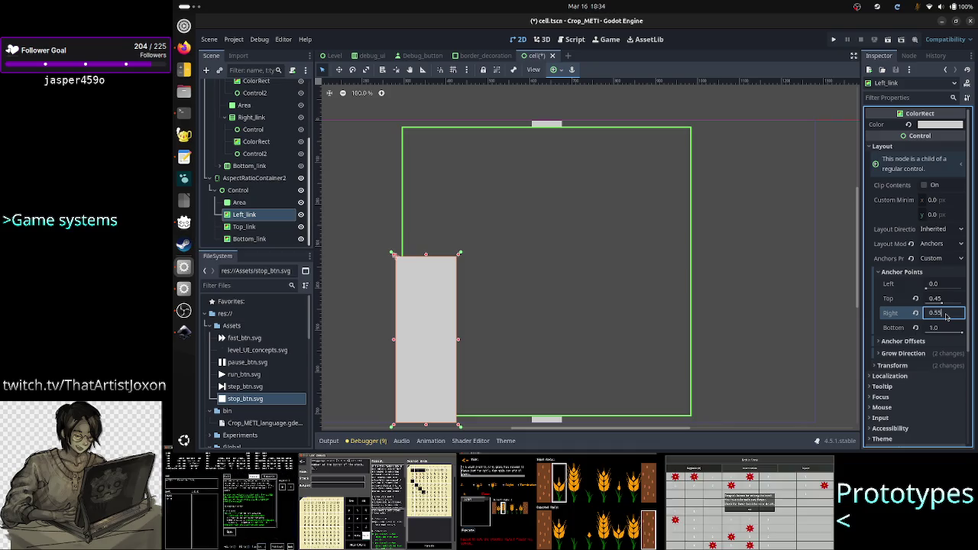
pyautogui.press('Return')
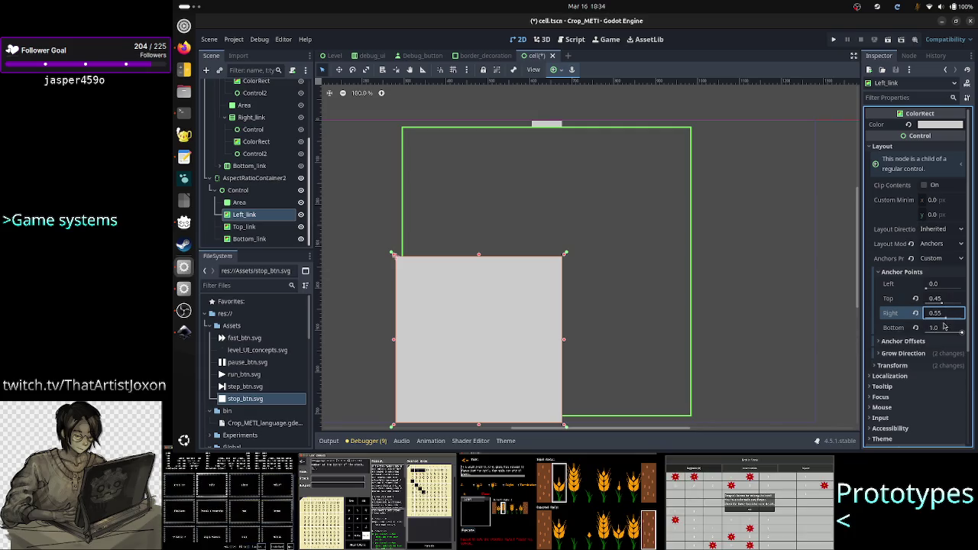
pyautogui.click(944, 328)
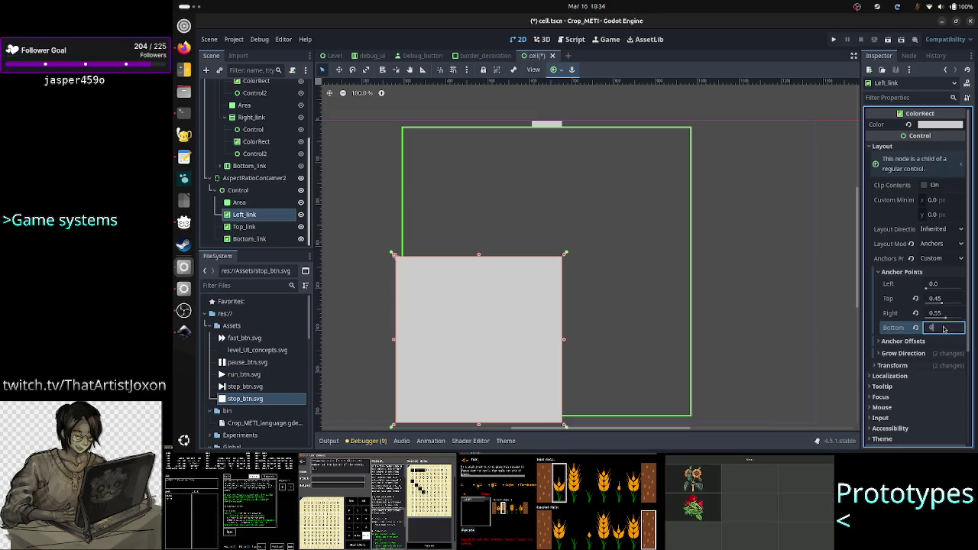
pyautogui.write('.55')
pyautogui.press('Return')
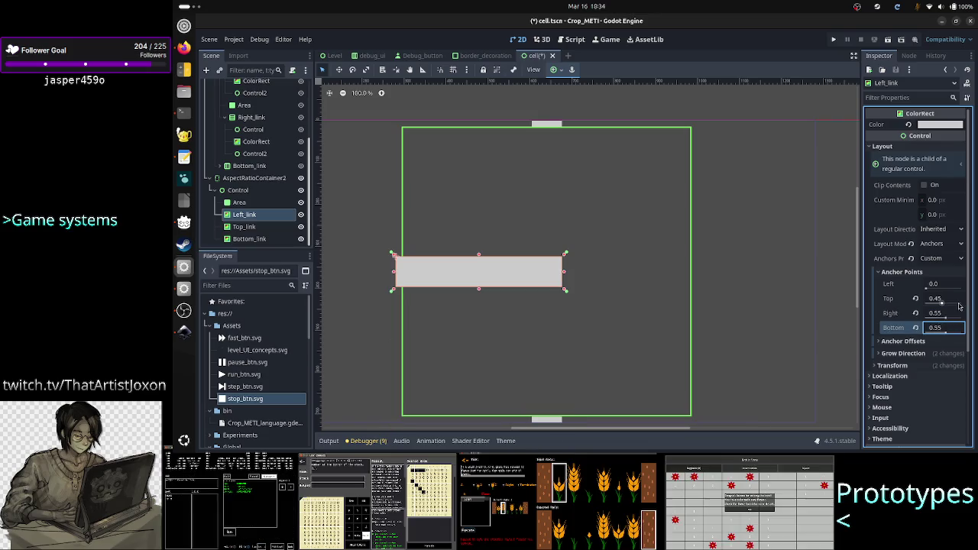
pyautogui.click(948, 314)
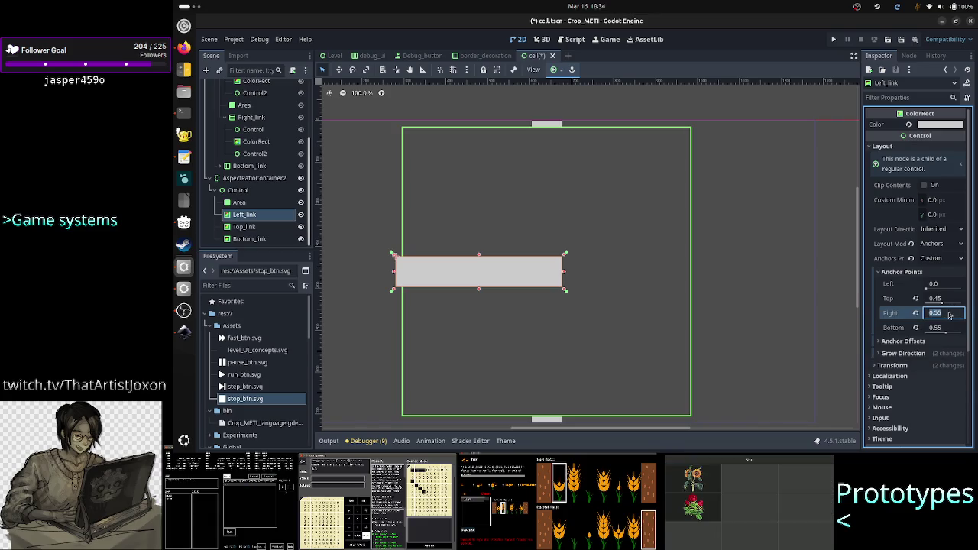
pyautogui.write('0.')
pyautogui.press('Return')
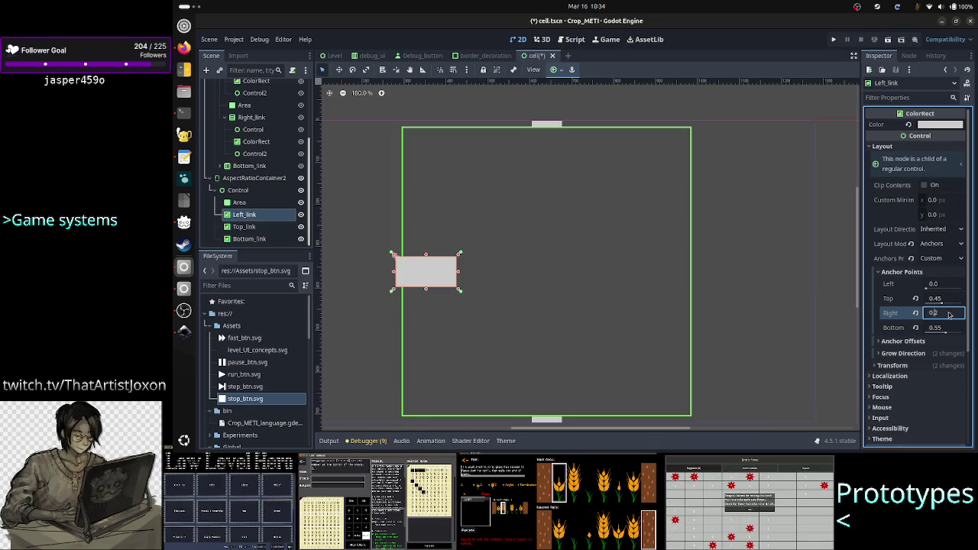
pyautogui.write('0')
pyautogui.press('Return')
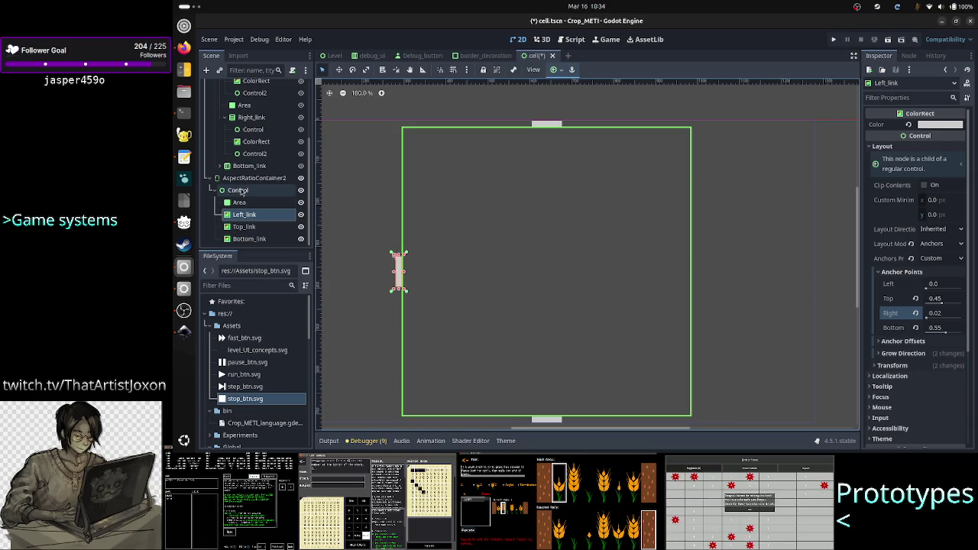
pyautogui.click(242, 192)
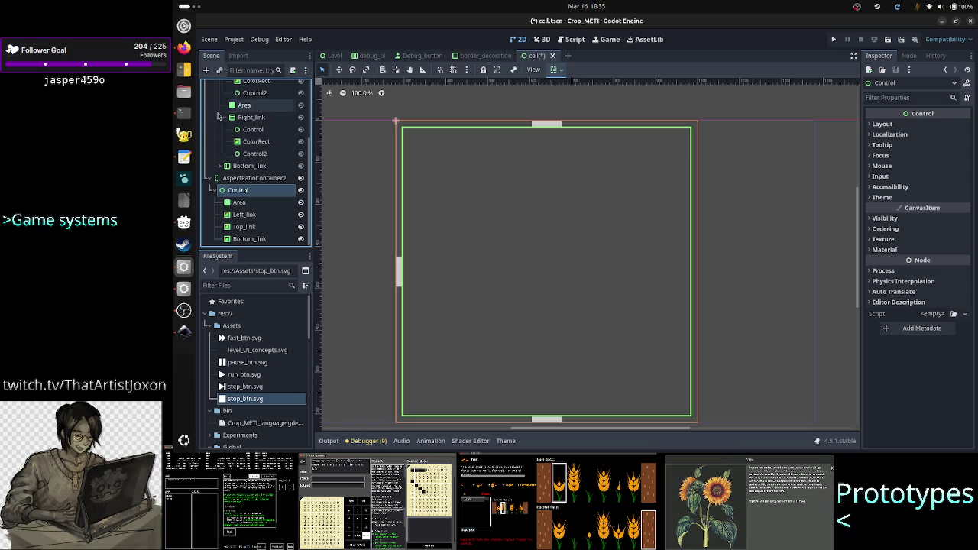
pyautogui.scroll(3, 274, 148)
pyautogui.scroll(-2, 264, 153)
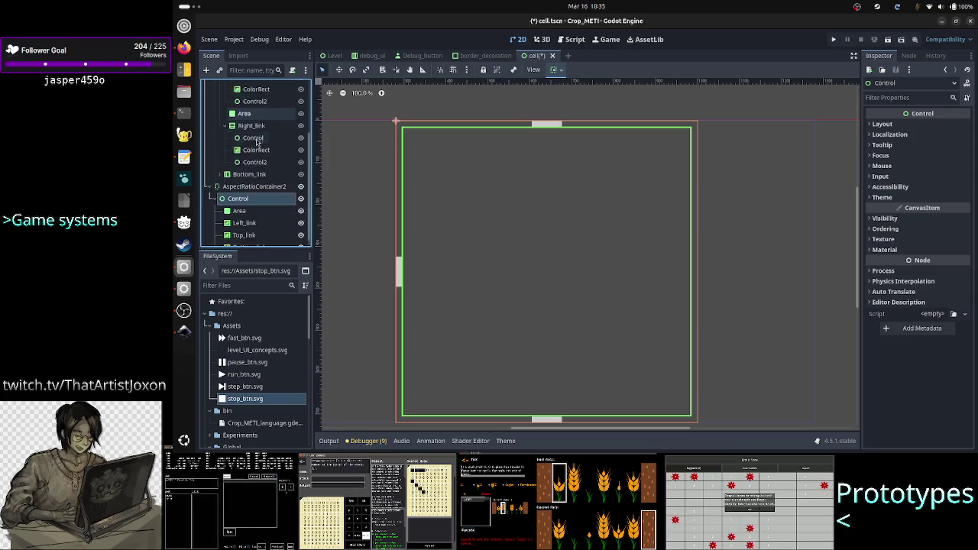
pyautogui.scroll(2, 259, 146)
pyautogui.scroll(-3, 264, 184)
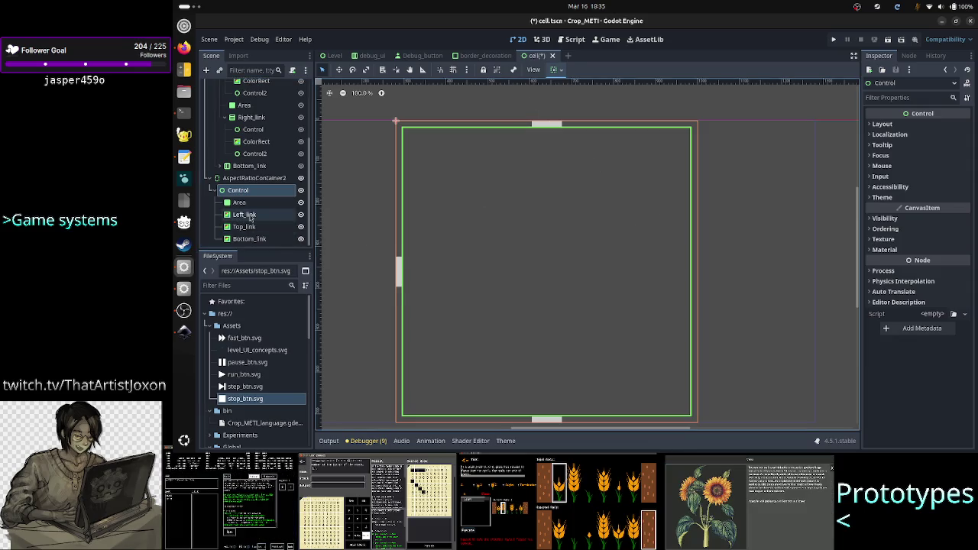
pyautogui.click(246, 214)
pyautogui.rightClick(246, 215)
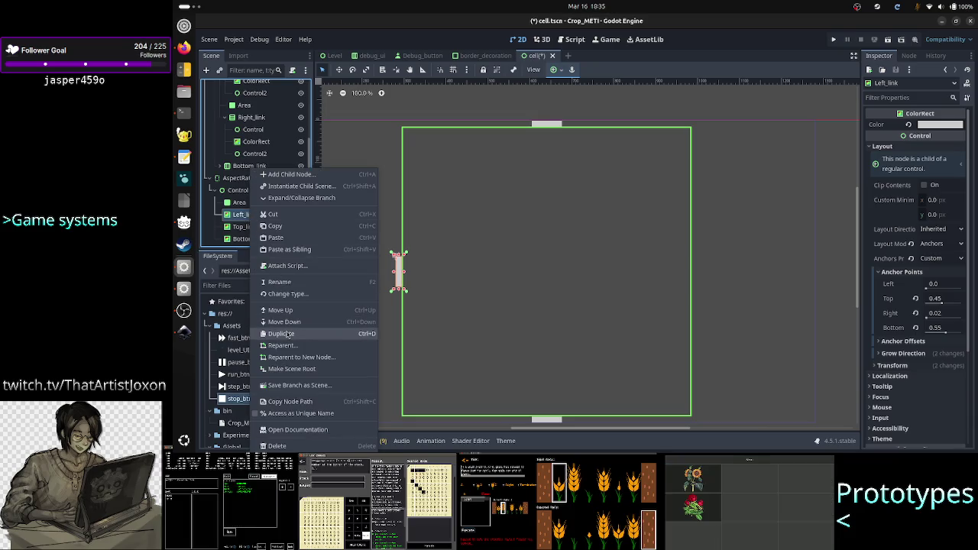
# Duplicate Left_link and rename the copy Right_link
pyautogui.click(281, 334)
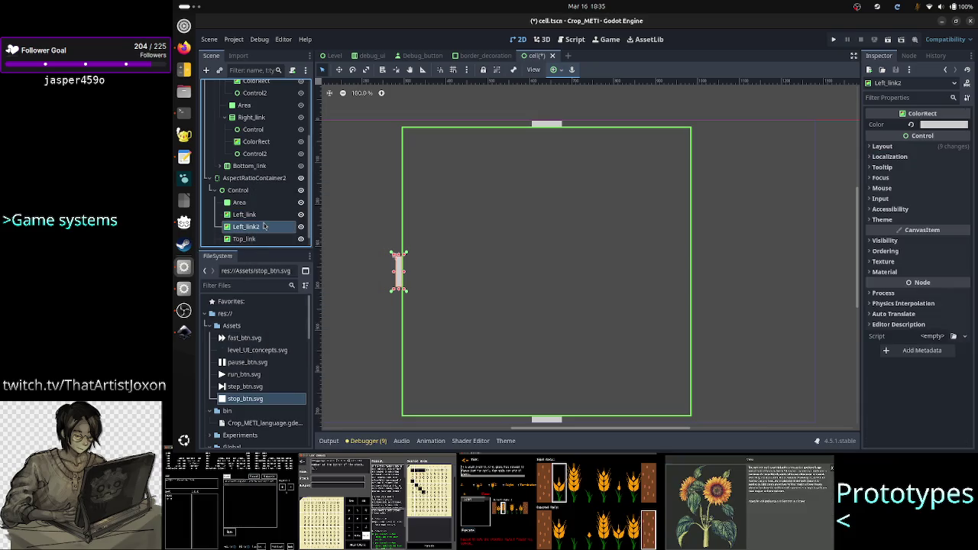
pyautogui.click(260, 217)
pyautogui.click(267, 232)
pyautogui.click(268, 231)
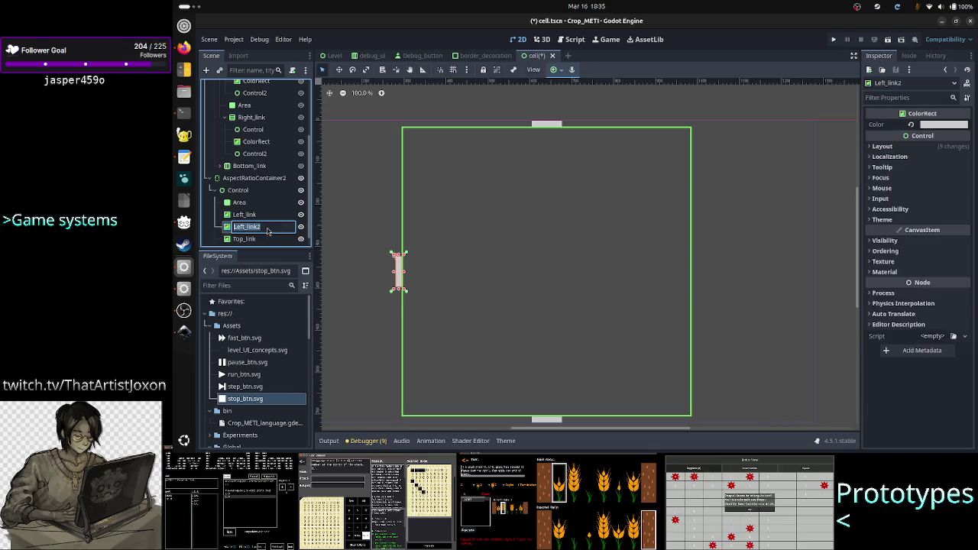
pyautogui.write('R')
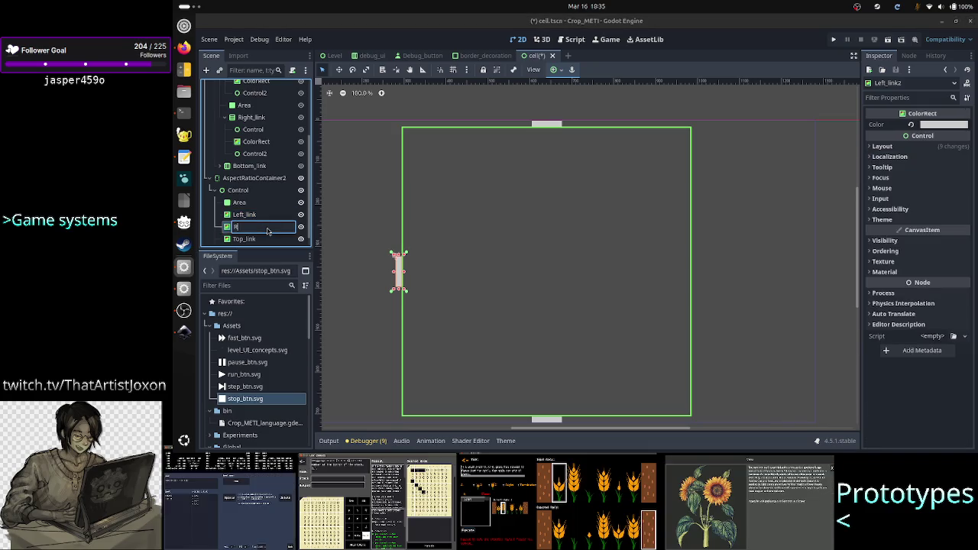
pyautogui.write('_link')
pyautogui.press('Return')
# Move Top_link above Right_link so Right_link sits between Top_link and Bottom_link
pyautogui.scroll(-1, 258, 221)
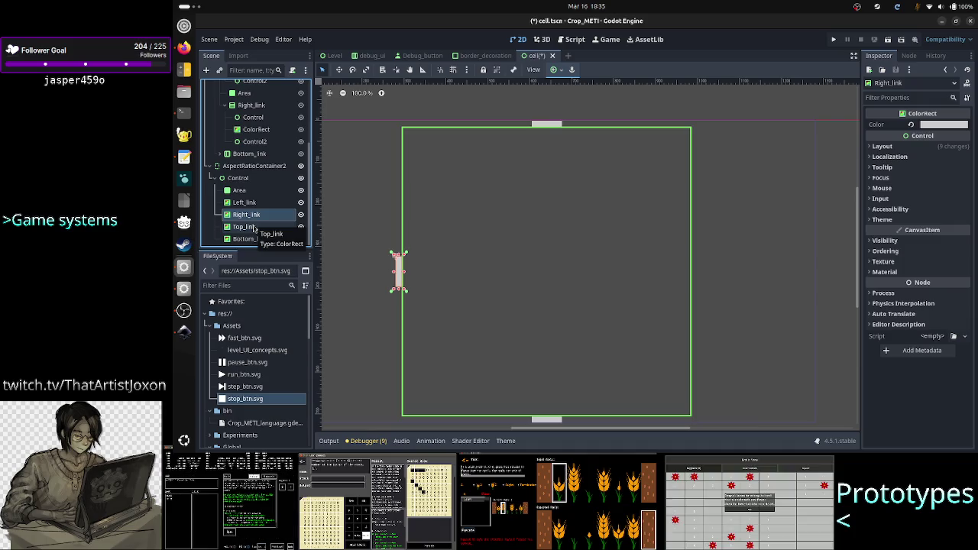
pyautogui.moveTo(254, 227); pyautogui.dragTo(254, 216)
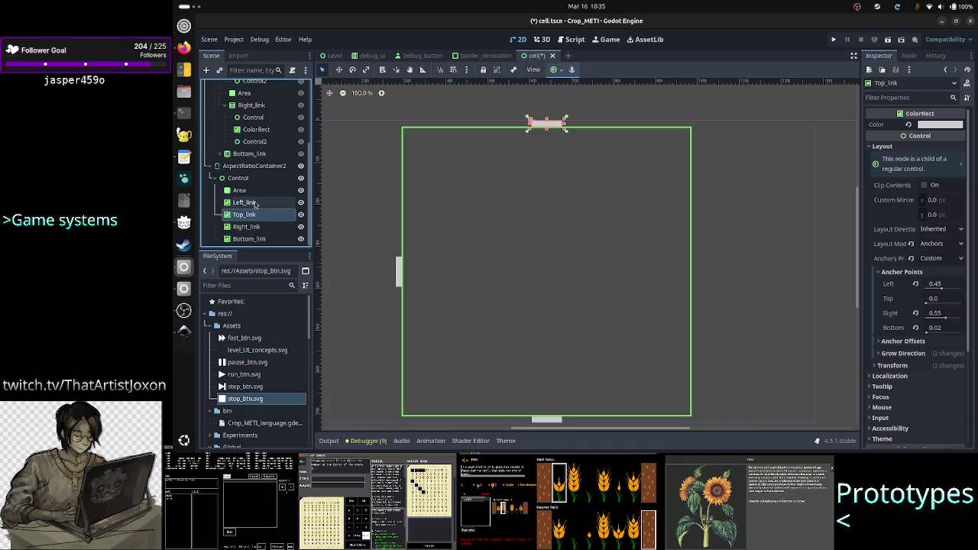
pyautogui.click(256, 230)
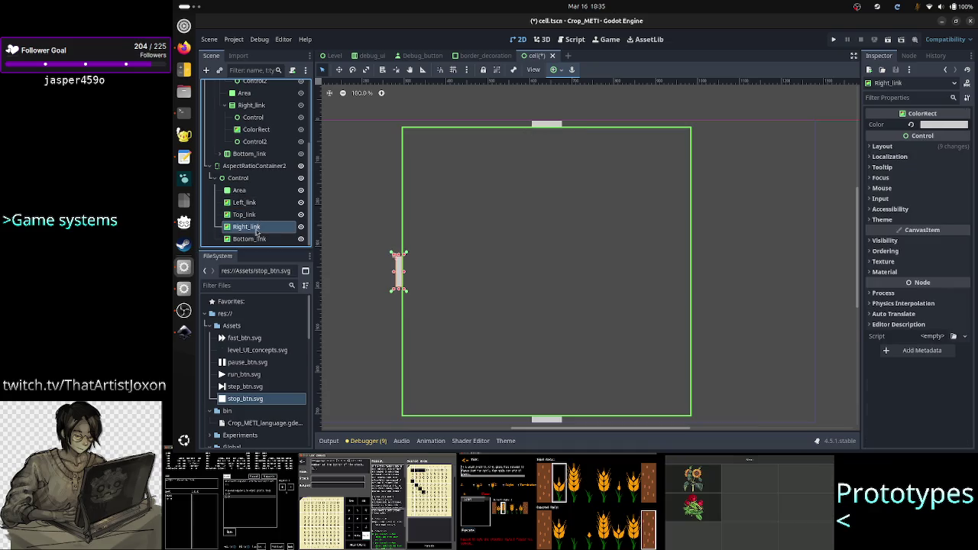
pyautogui.click(883, 146)
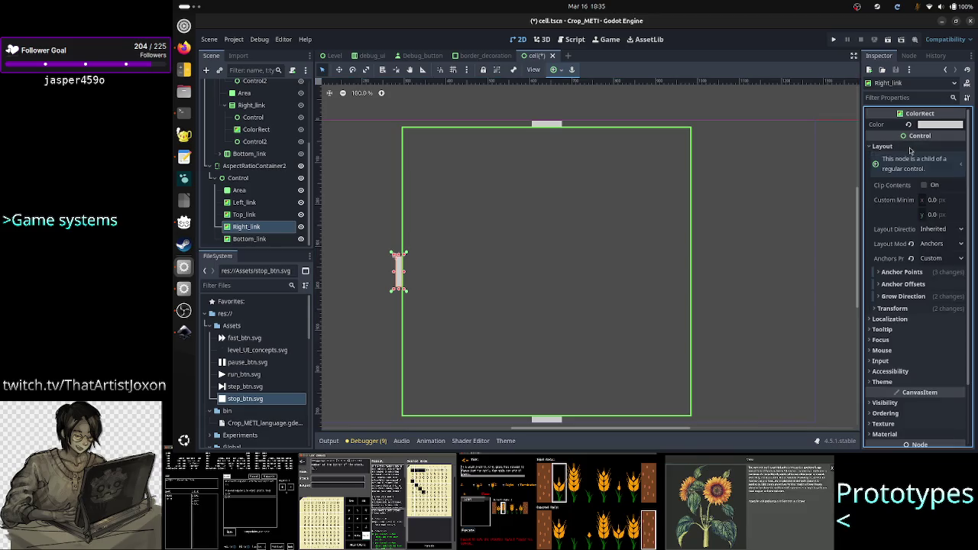
# Set Right_link's left anchor to 0.98, placing its tab on the cell's right edge
pyautogui.click(902, 272)
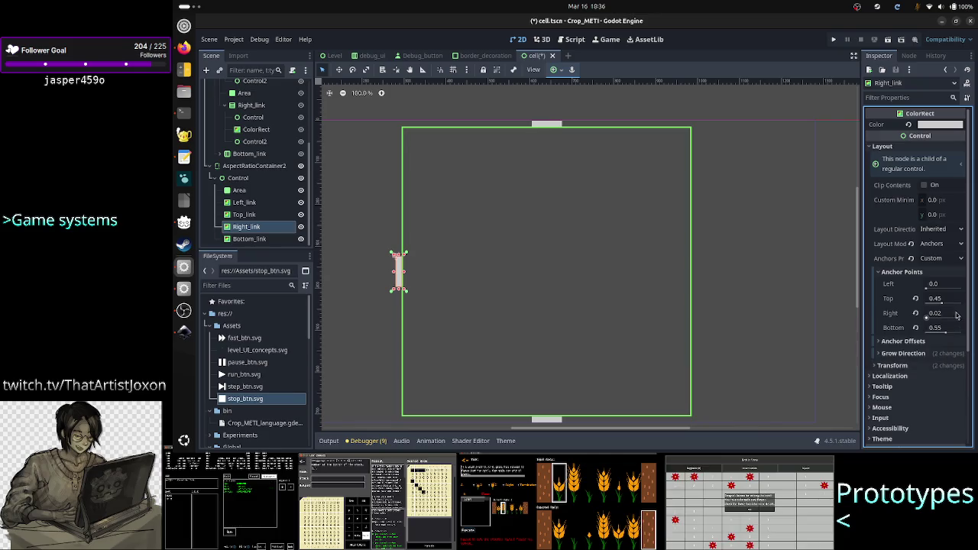
pyautogui.click(945, 282)
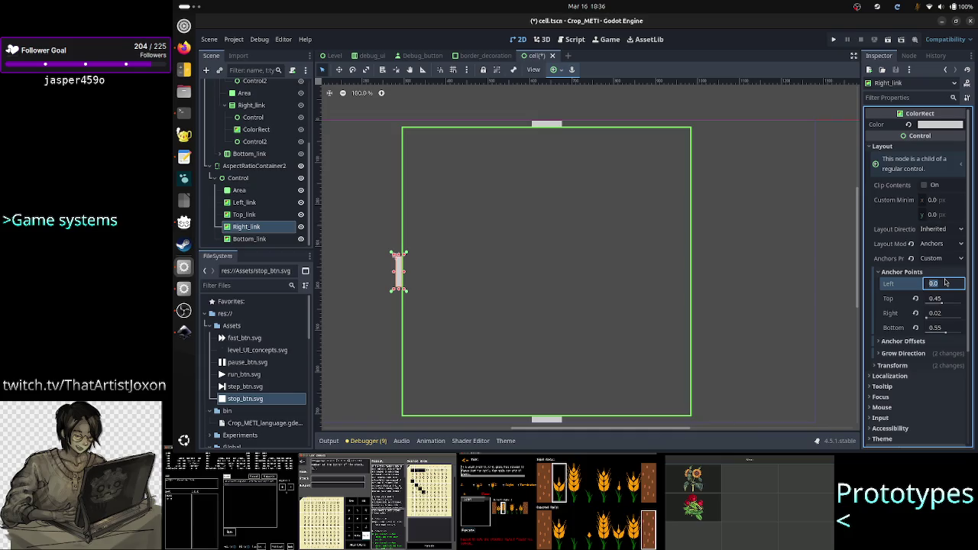
pyautogui.write('0.9')
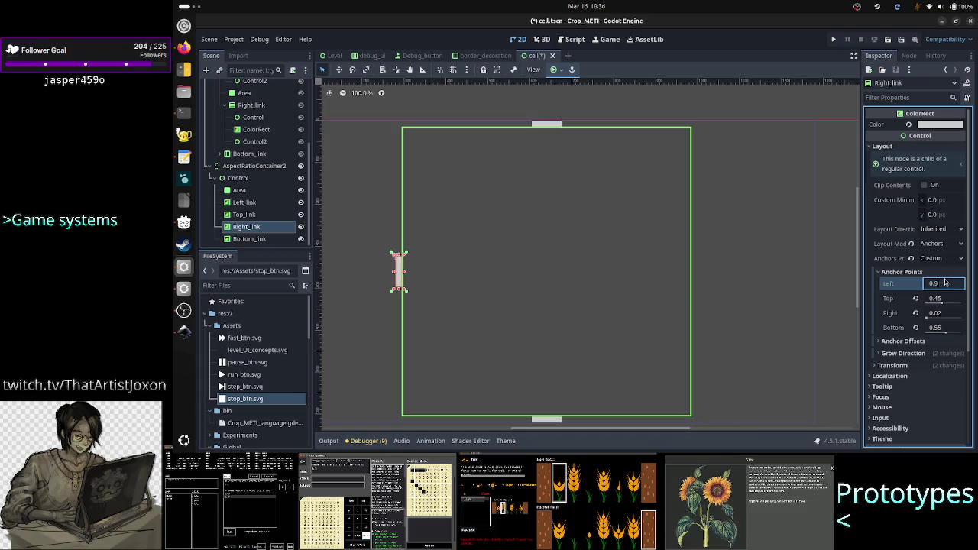
pyautogui.write('8')
pyautogui.press('Return')
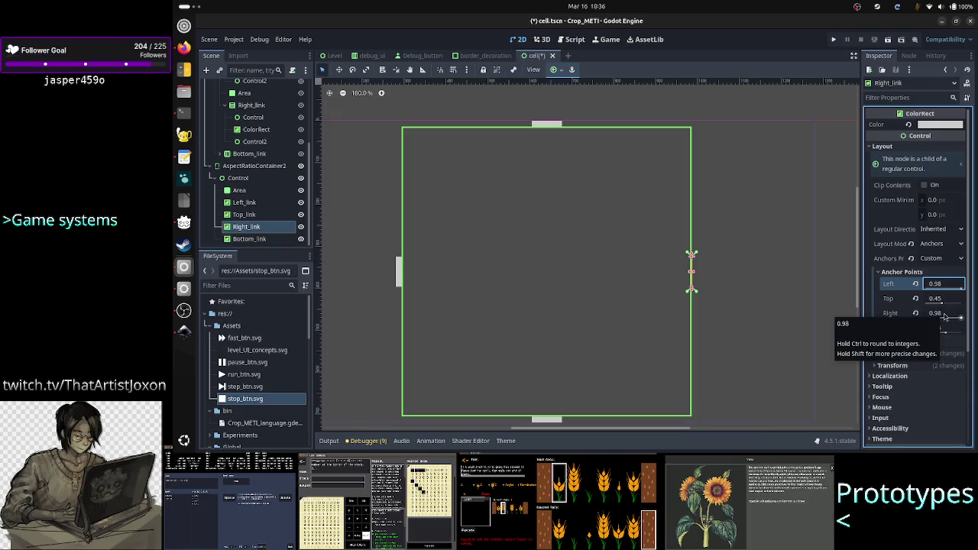
pyautogui.click(246, 165)
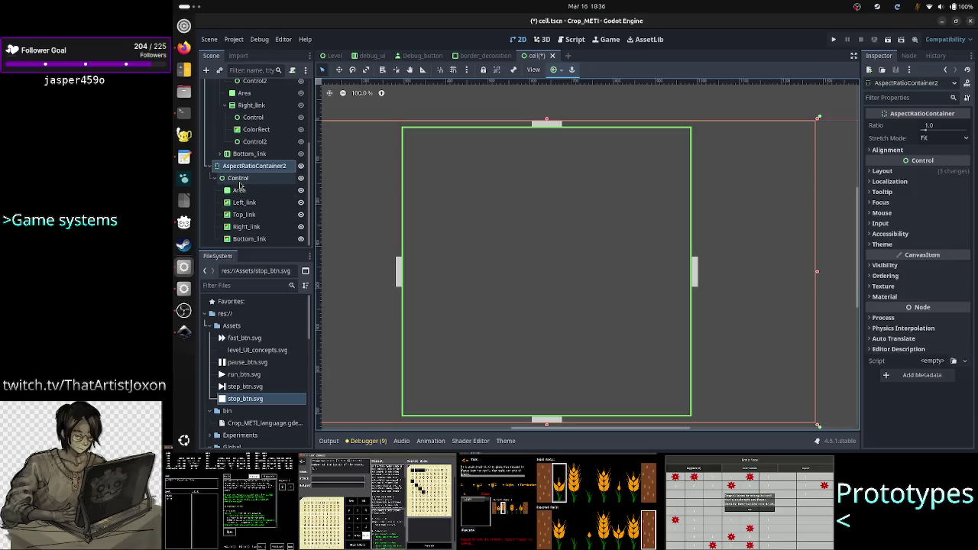
# Inspect AspectRatioContainer2's Control and the old AspectRatioContainer node in the Scene dock
pyautogui.click(238, 178)
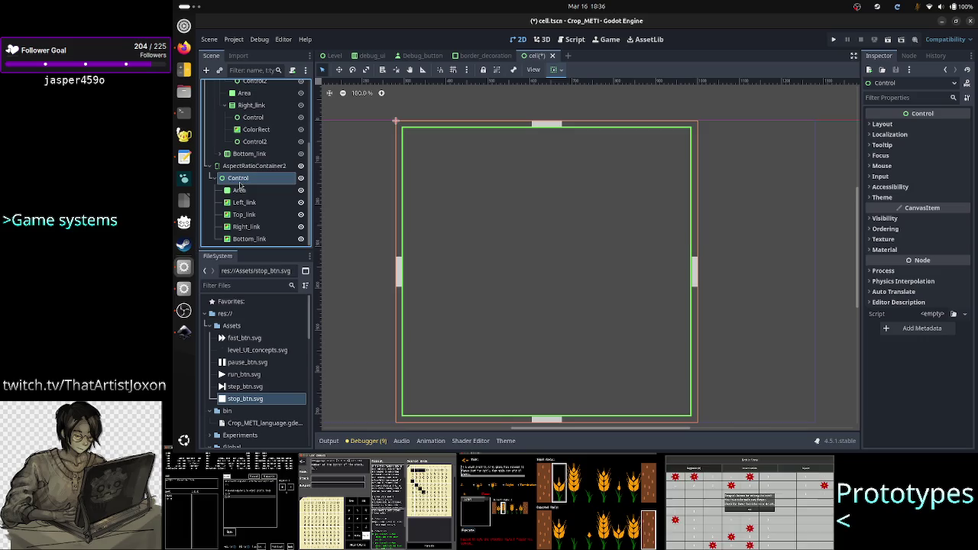
pyautogui.scroll(3, 253, 145)
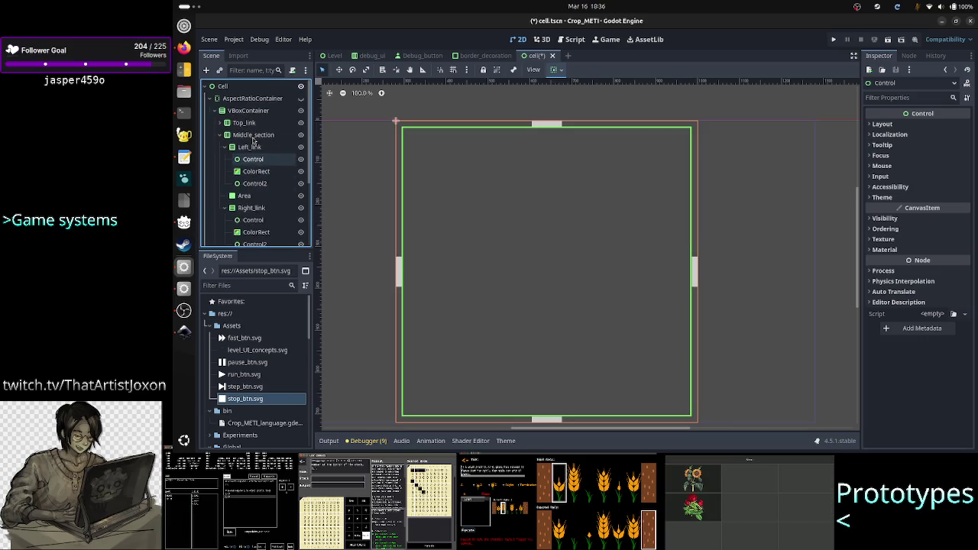
pyautogui.click(253, 99)
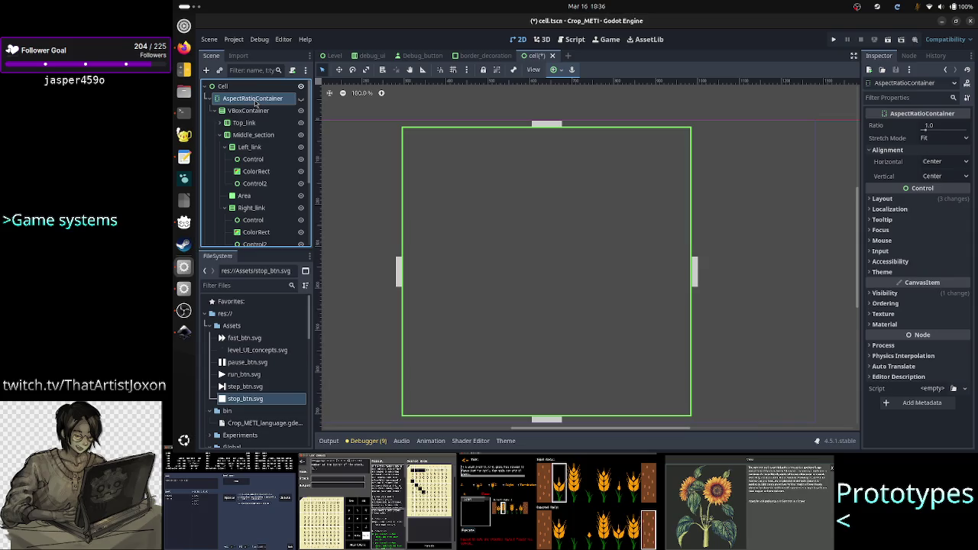
pyautogui.rightClick(255, 100)
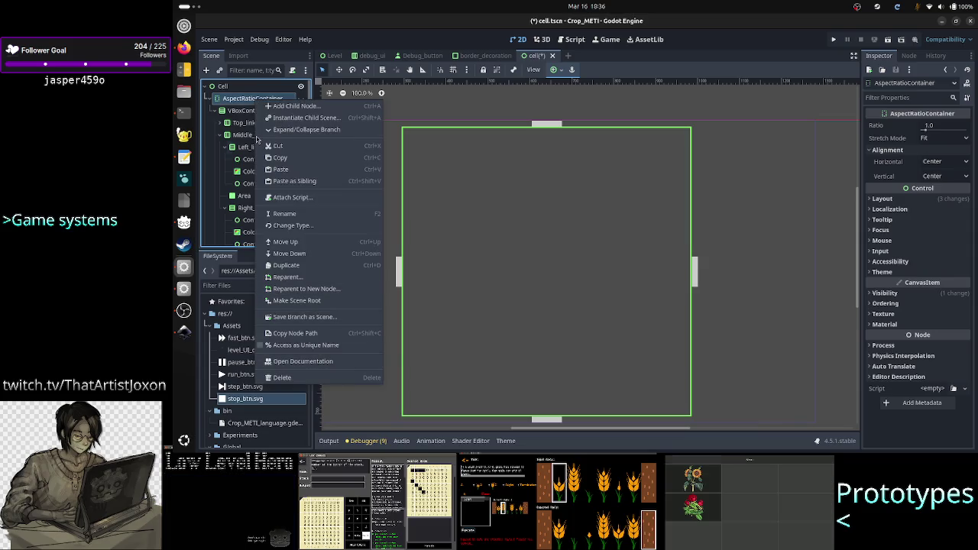
pyautogui.press('Escape')
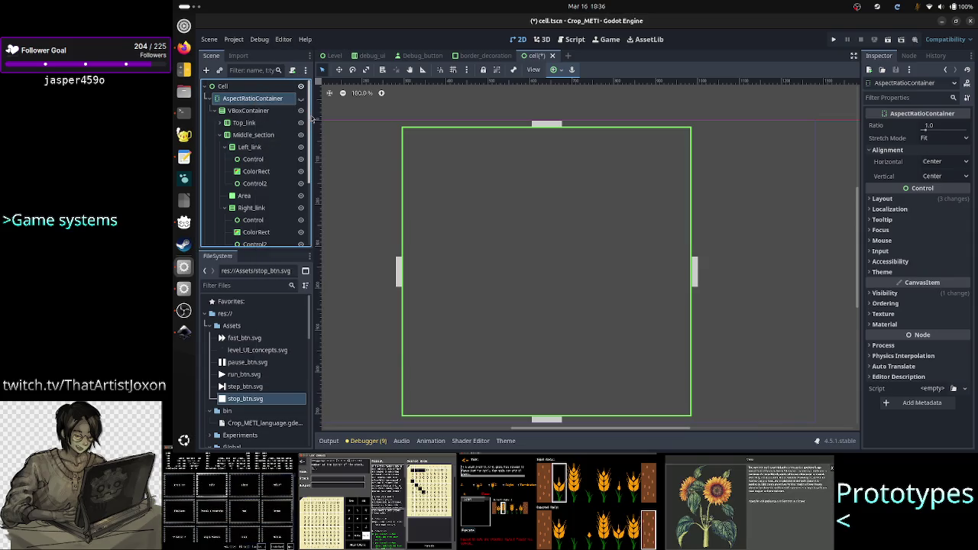
pyautogui.moveTo(311, 120); pyautogui.dragTo(310, 124)
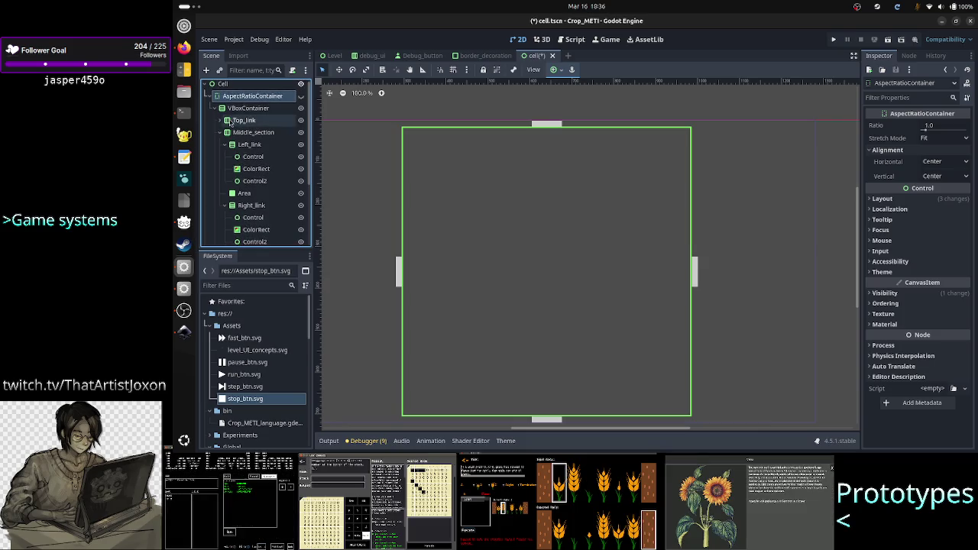
# Expand Top_link and Bottom_link and scroll the Scene dock to review their children
pyautogui.click(221, 121)
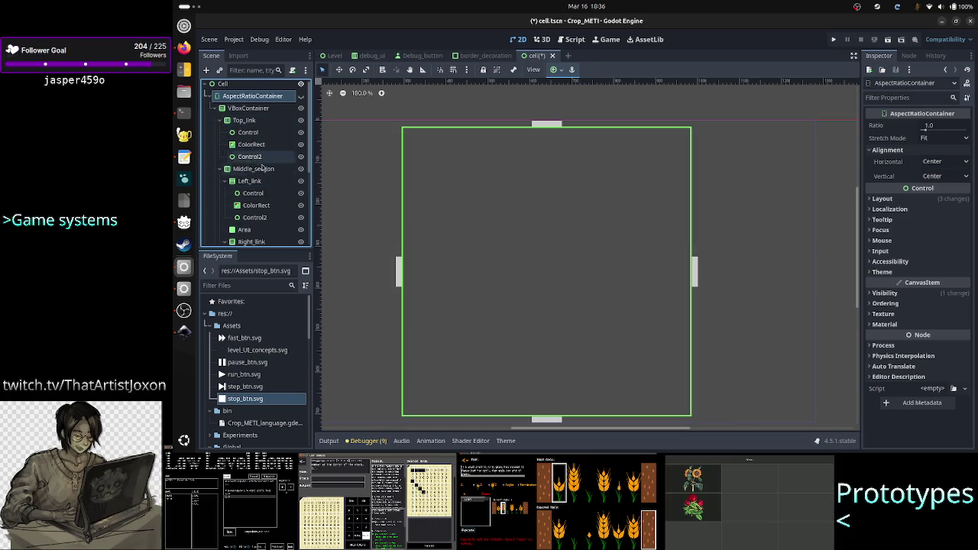
pyautogui.scroll(-1, 263, 199)
pyautogui.scroll(-2, 264, 199)
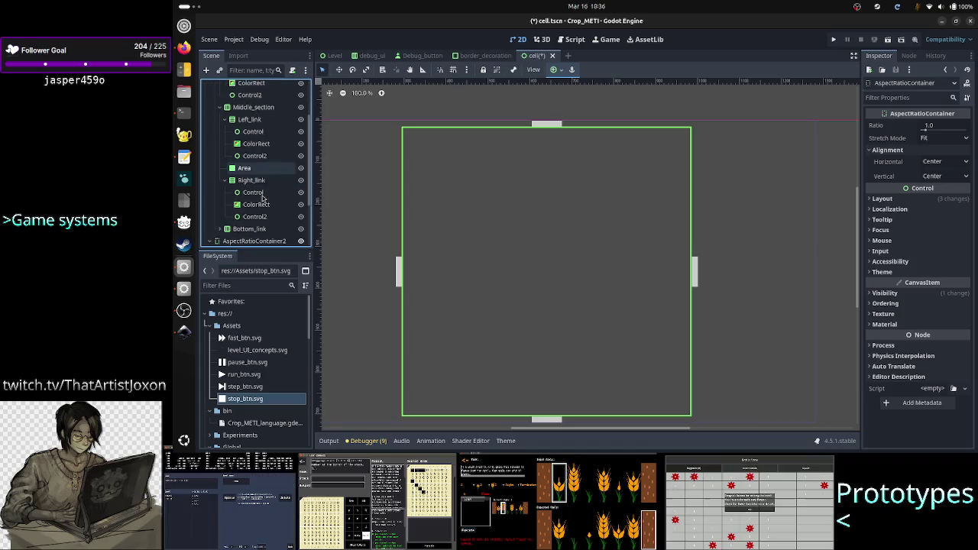
pyautogui.scroll(-1, 229, 207)
pyautogui.click(221, 209)
pyautogui.scroll(-1, 230, 214)
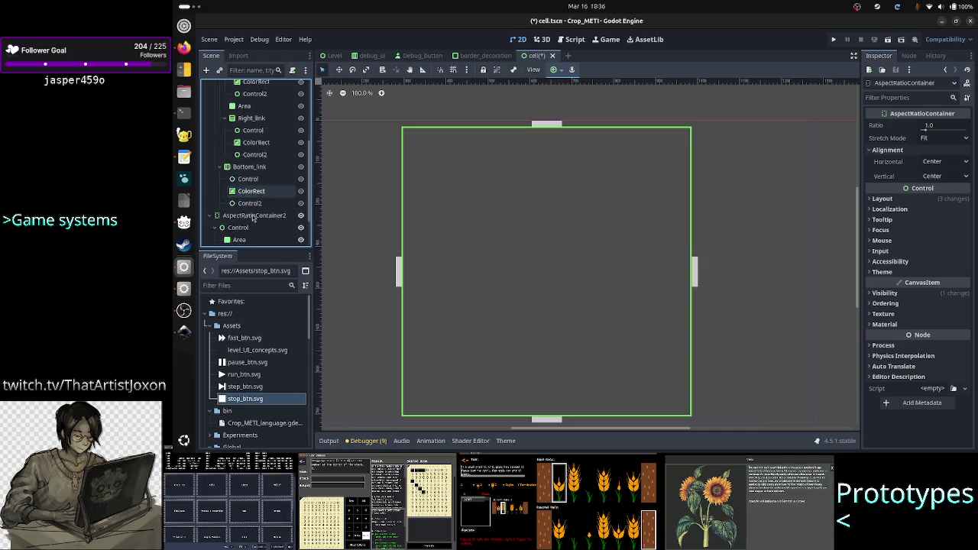
pyautogui.scroll(2, 253, 218)
pyautogui.scroll(3, 253, 214)
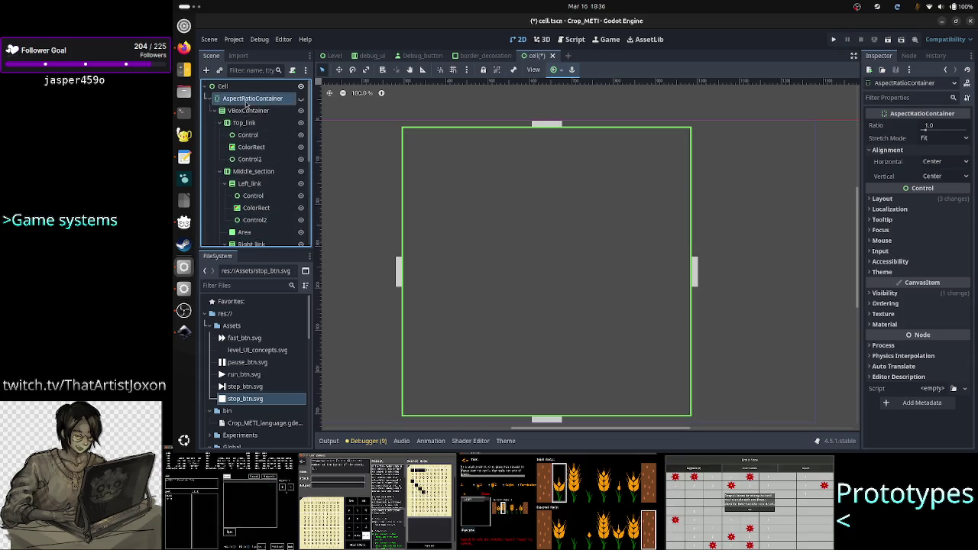
pyautogui.scroll(-7, 246, 128)
pyautogui.scroll(-1, 245, 129)
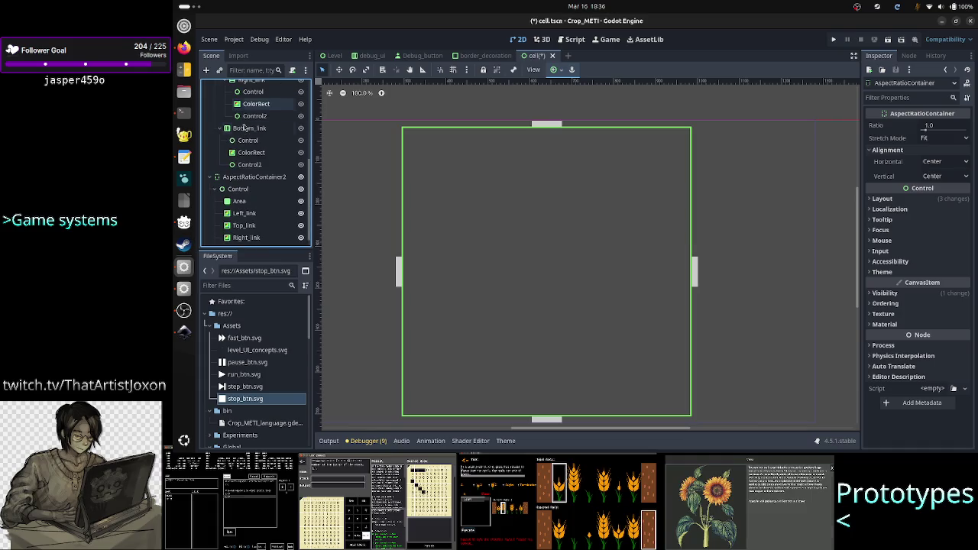
pyautogui.scroll(-1, 256, 168)
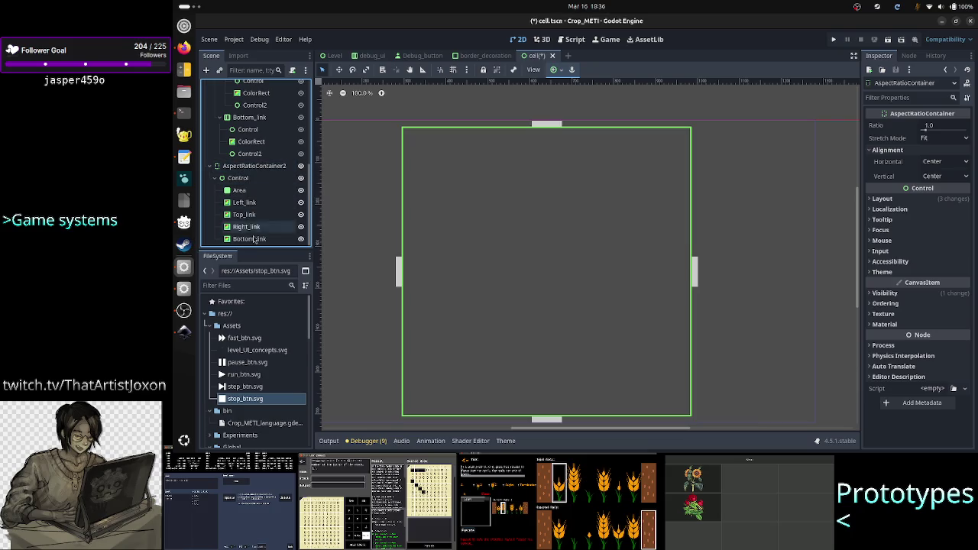
pyautogui.scroll(9, 260, 145)
# Delete the old AspectRatioContainer with all its children, confirming the removal
pyautogui.rightClick(252, 99)
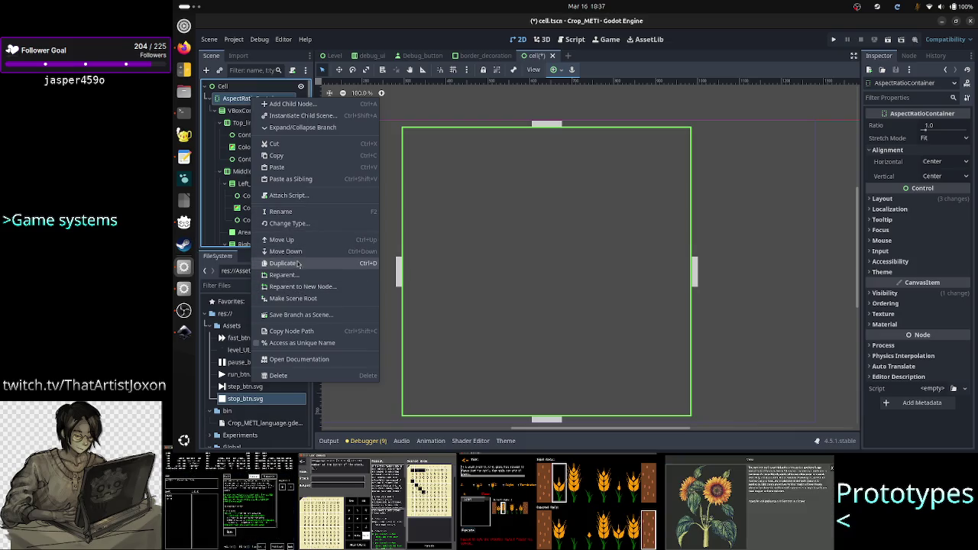
pyautogui.click(280, 376)
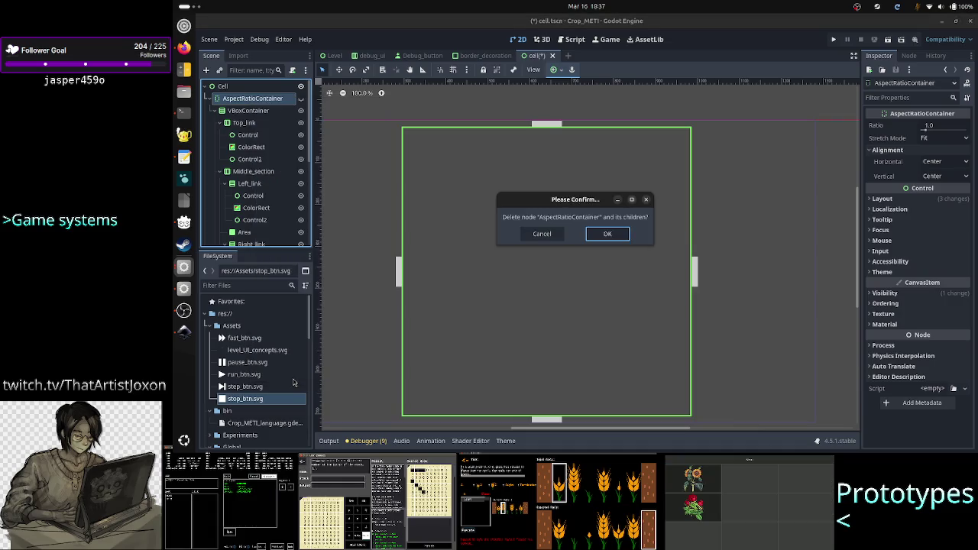
pyautogui.click(615, 235)
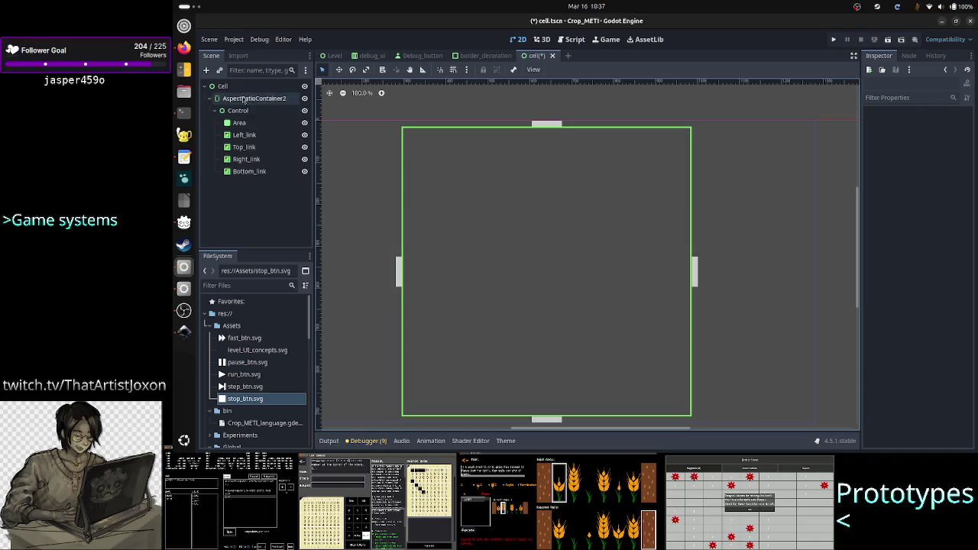
pyautogui.click(230, 89)
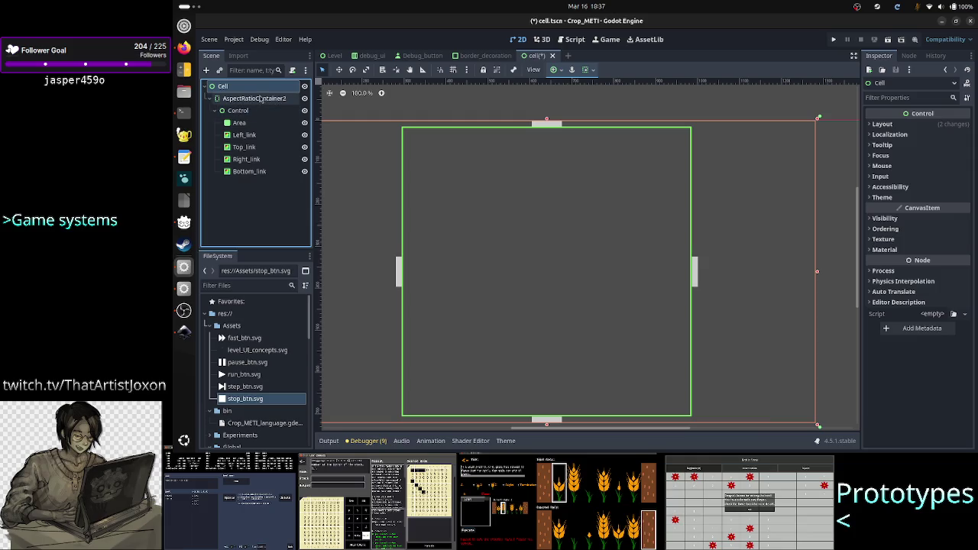
pyautogui.click(260, 99)
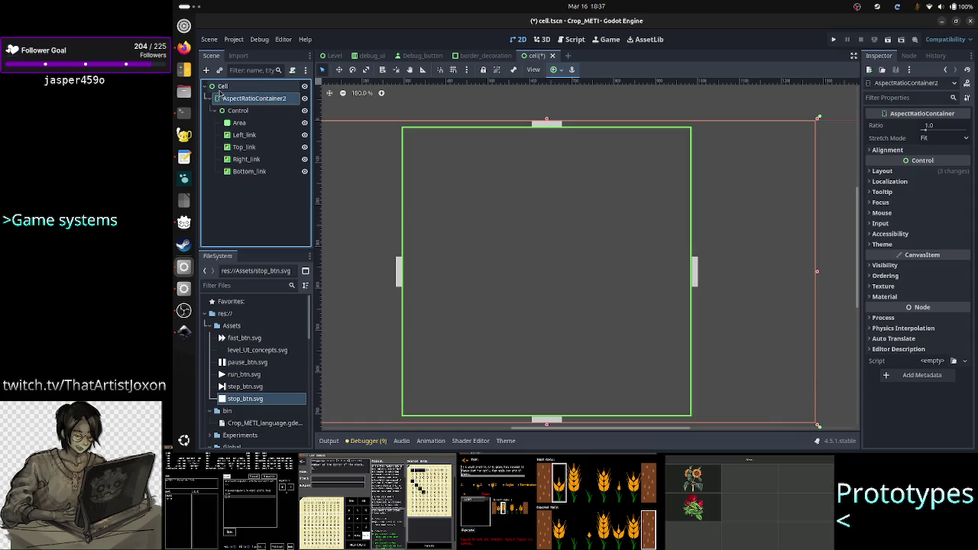
pyautogui.click(246, 99)
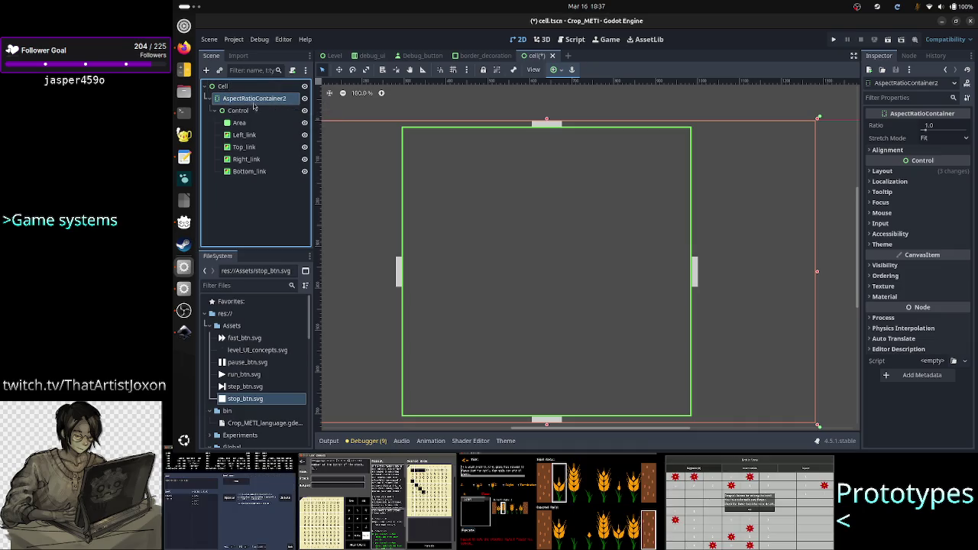
pyautogui.moveTo(256, 106); pyautogui.dragTo(222, 90)
pyautogui.click(223, 87)
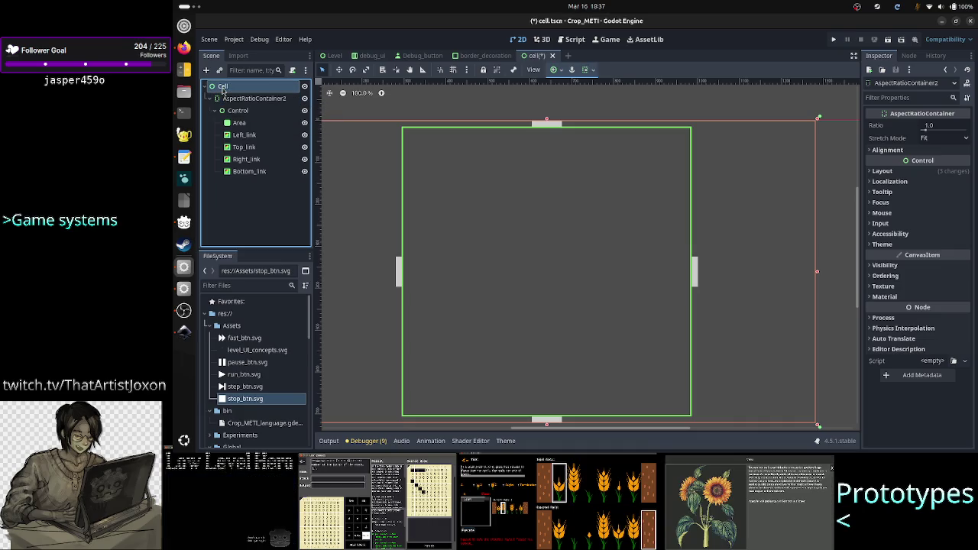
pyautogui.click(241, 104)
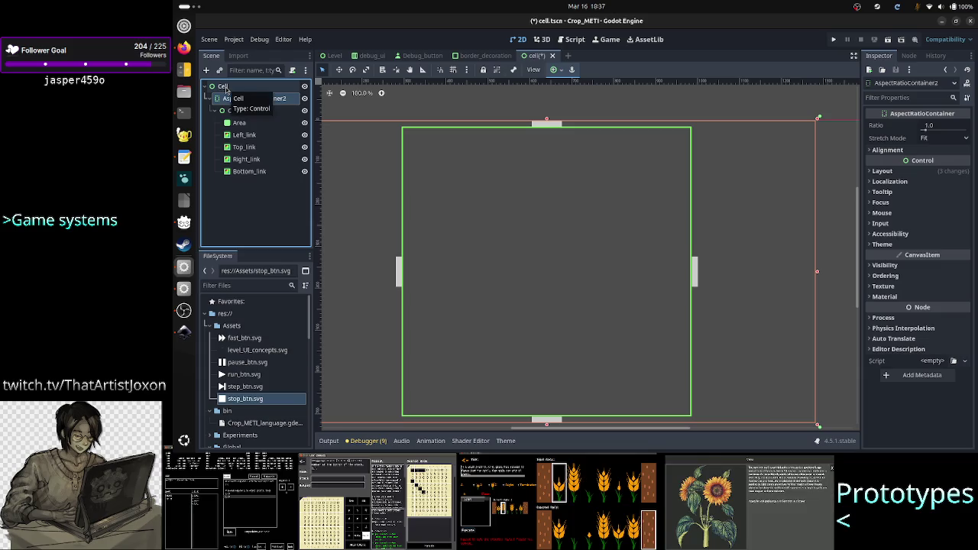
pyautogui.click(226, 89)
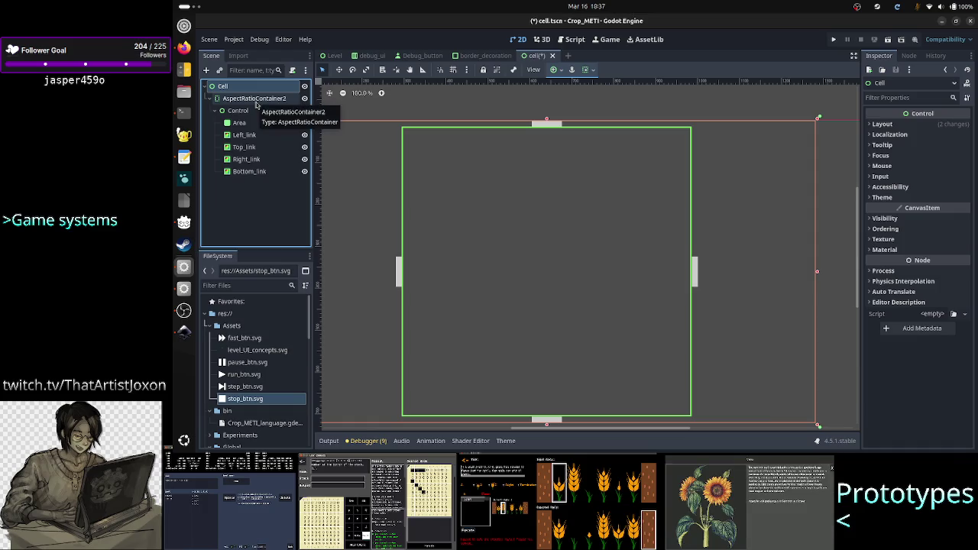
pyautogui.click(256, 103)
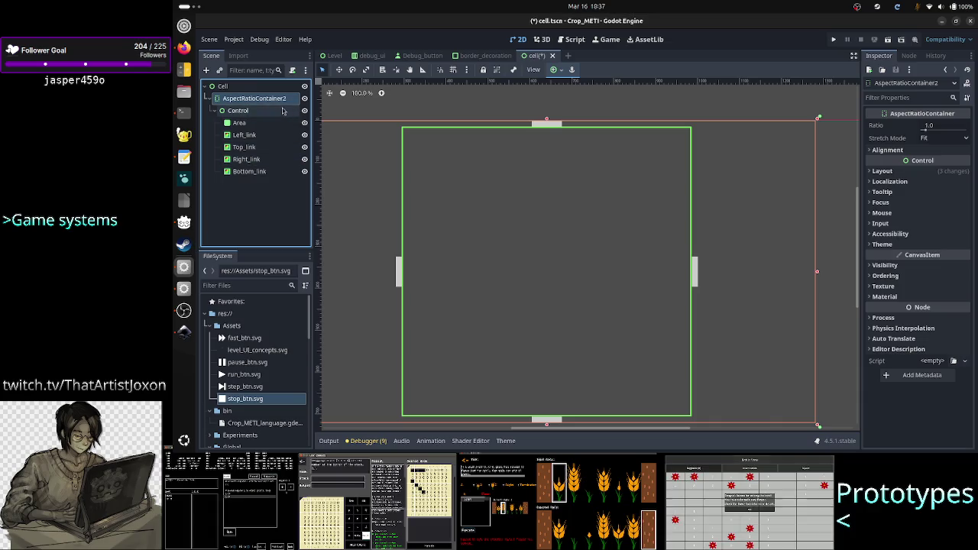
pyautogui.click(244, 135)
pyautogui.click(280, 100)
# Rename the AspectRatioContainer2 node in the Scene dock to 'Square_container'
pyautogui.doubleClick(280, 100)
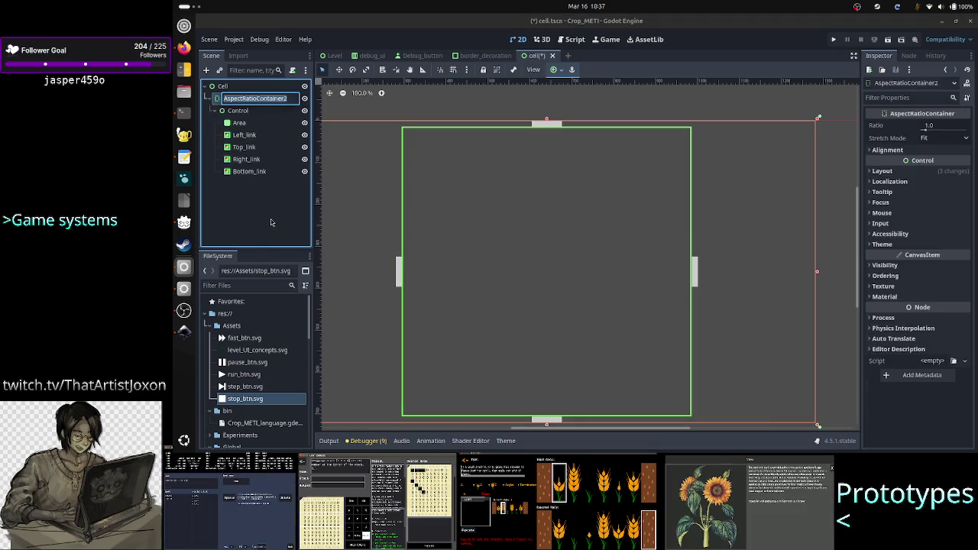
pyautogui.press('End')
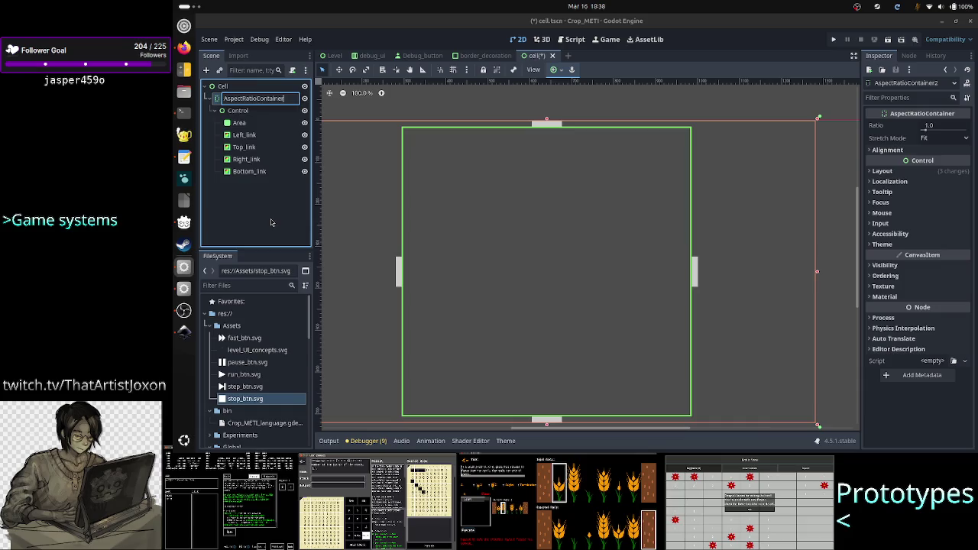
pyautogui.press('BackSpace')
pyautogui.press('BackSpace')
pyautogui.press('BackSpace')
pyautogui.press('BackSpace')
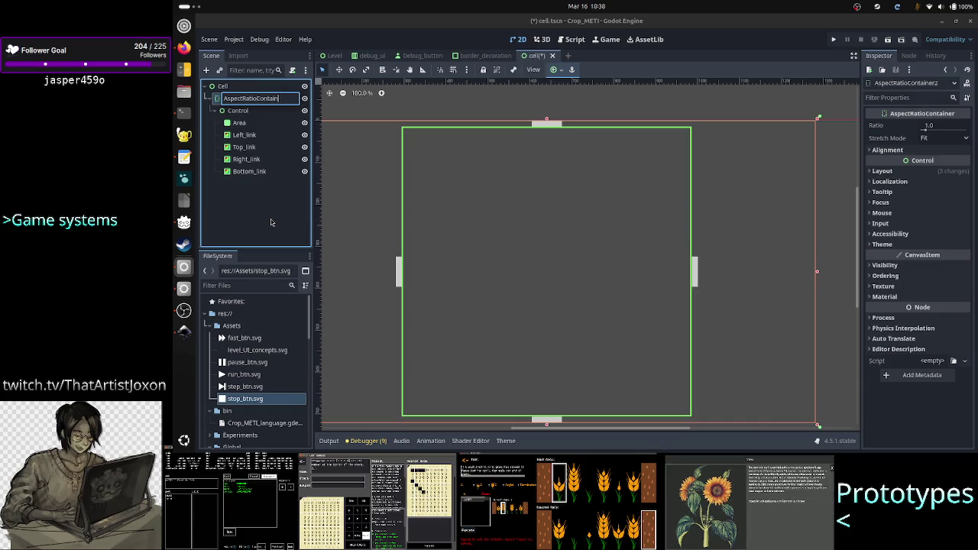
pyautogui.write('Square_c')
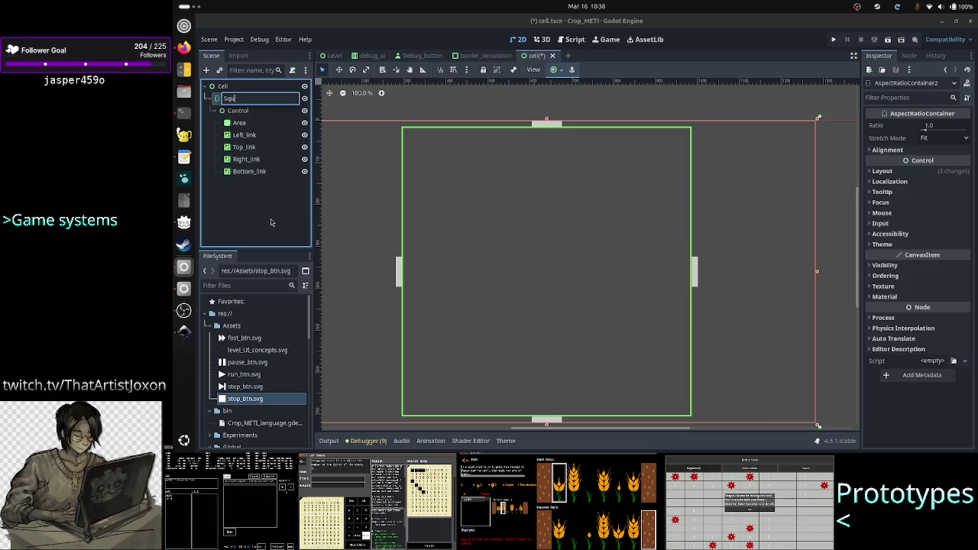
pyautogui.write('ontainer')
pyautogui.press('Return')
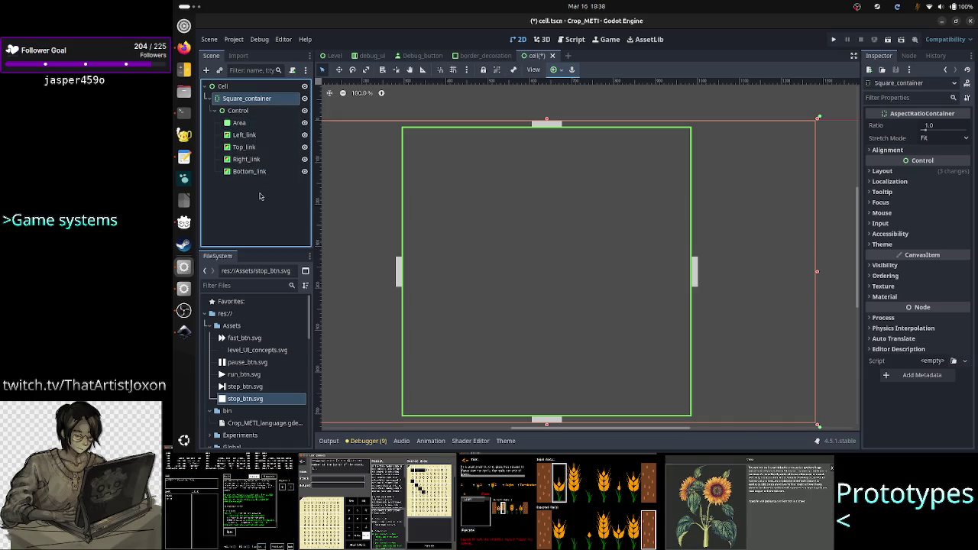
pyautogui.click(250, 125)
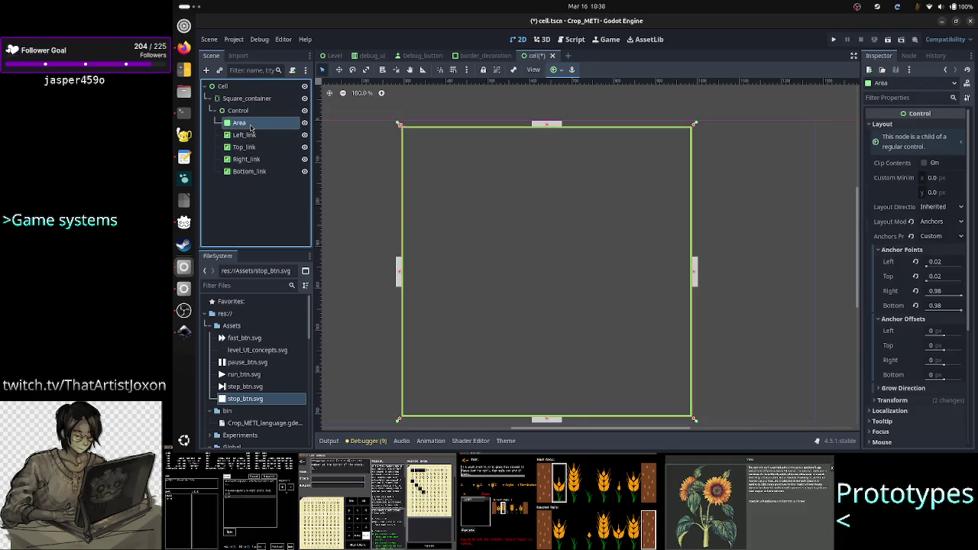
pyautogui.click(257, 187)
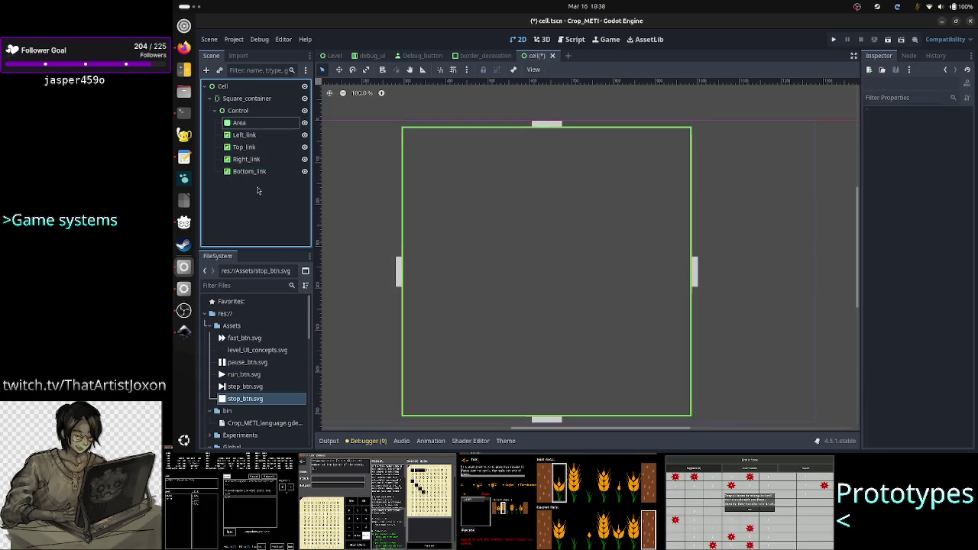
pyautogui.click(248, 99)
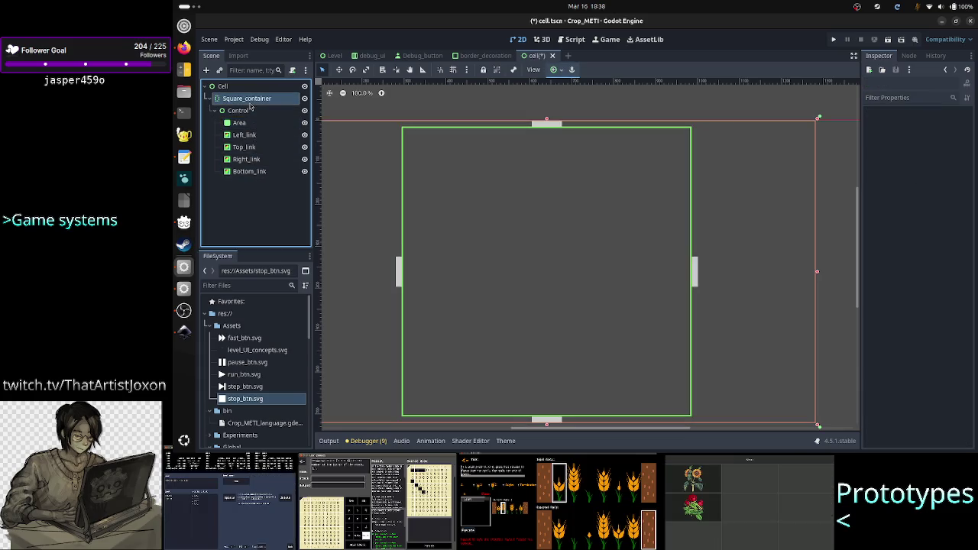
pyautogui.click(250, 113)
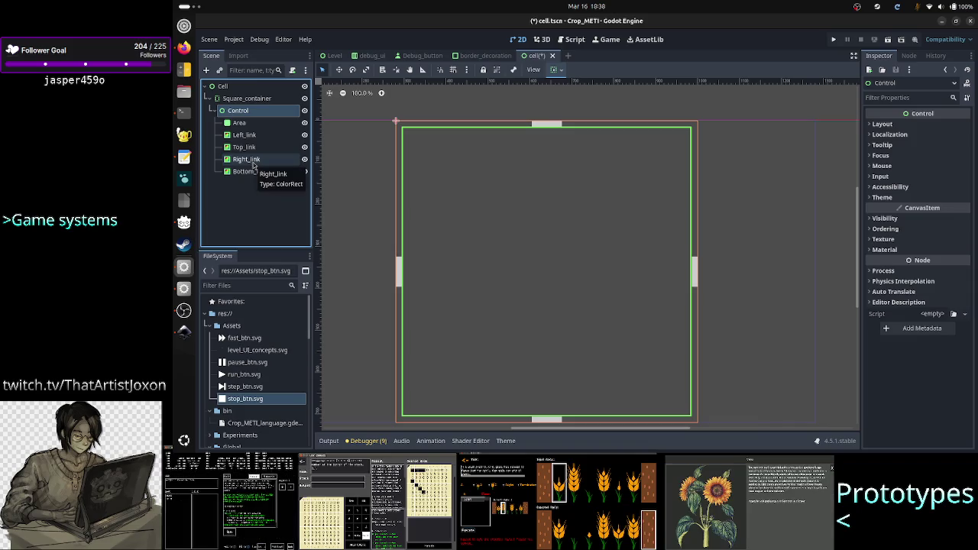
pyautogui.click(239, 123)
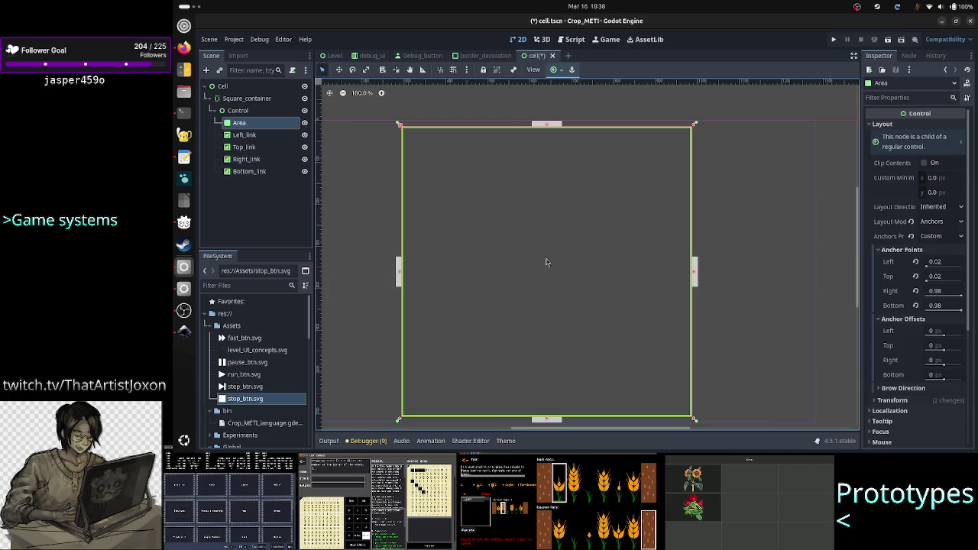
pyautogui.hotkey('alt', 'Tab')
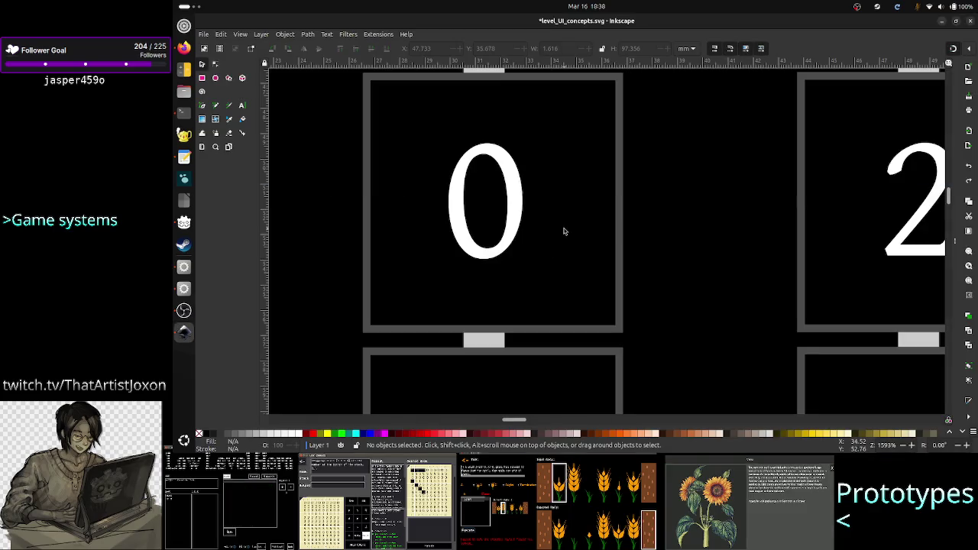
# Zoom the canvas out and back in to frame the Input, Exp. O. and Output table
pyautogui.keyDown('ctrl'); pyautogui.scroll(-5, 564, 232); pyautogui.keyUp('ctrl')
pyautogui.keyDown('ctrl'); pyautogui.scroll(1, 564, 232); pyautogui.keyUp('ctrl')
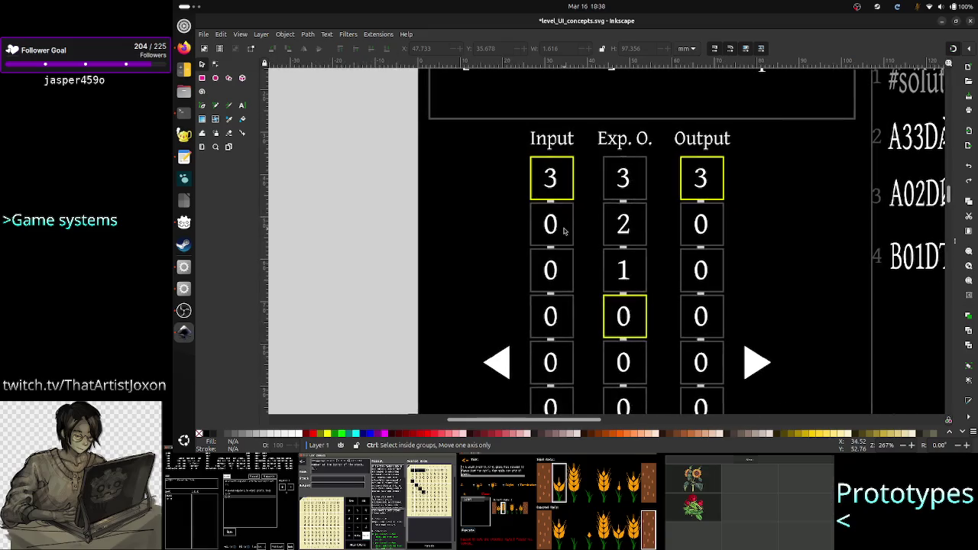
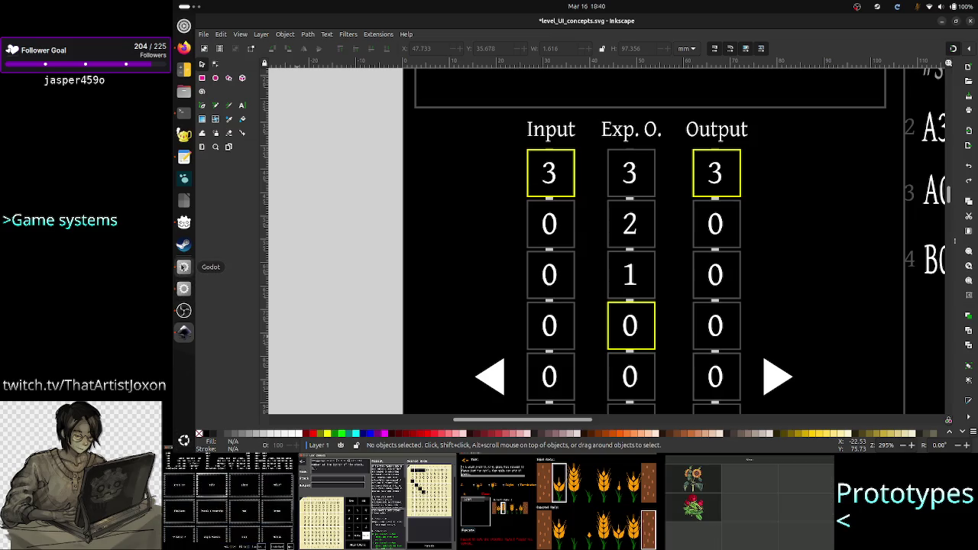
# Add a RichTextLabel under Area and apply the Full Rect anchor preset
pyautogui.click(183, 267)
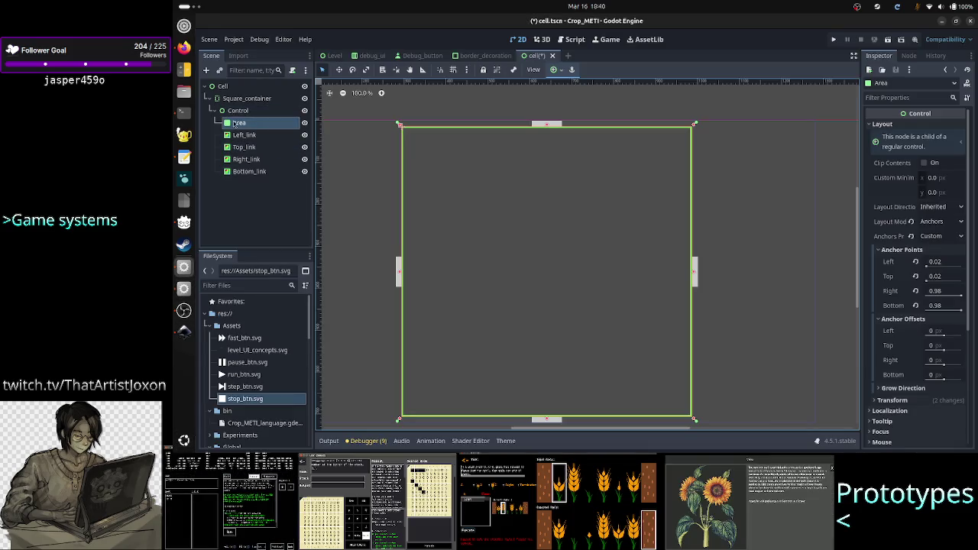
pyautogui.click(206, 70)
pyautogui.write('richl')
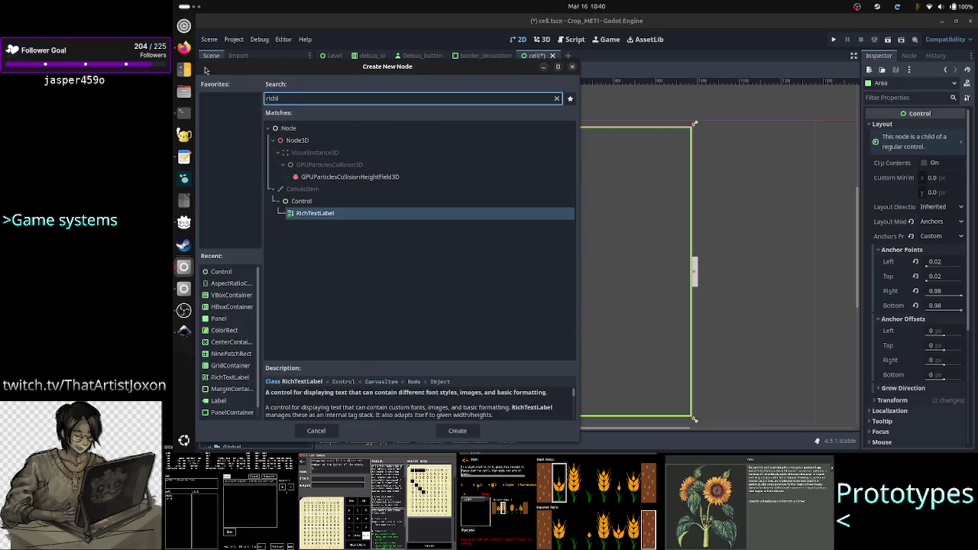
pyautogui.click(457, 430)
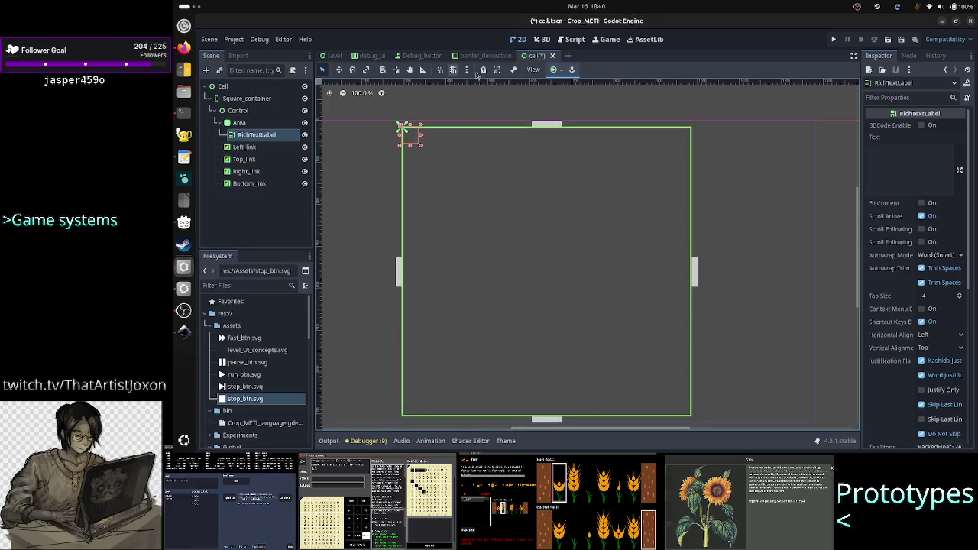
pyautogui.click(555, 70)
pyautogui.click(604, 147)
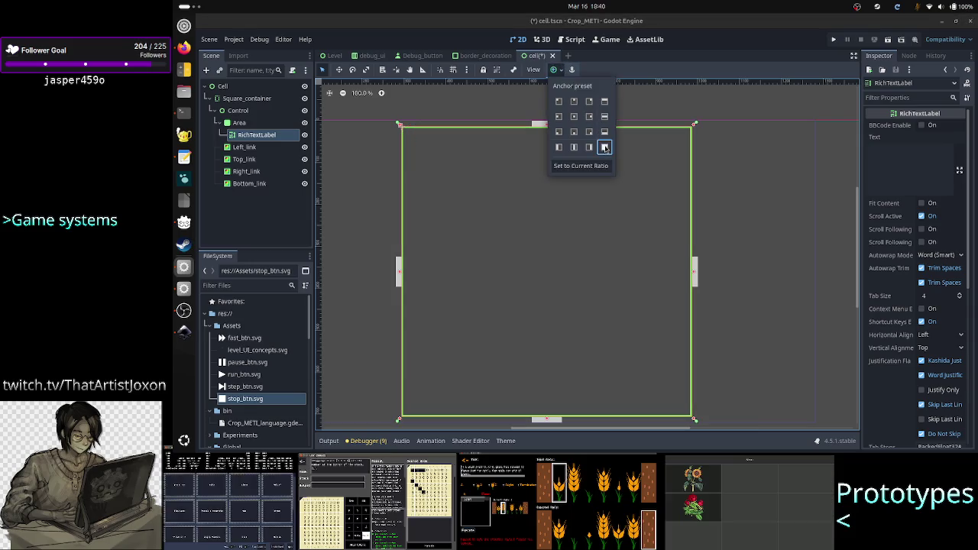
pyautogui.click(278, 223)
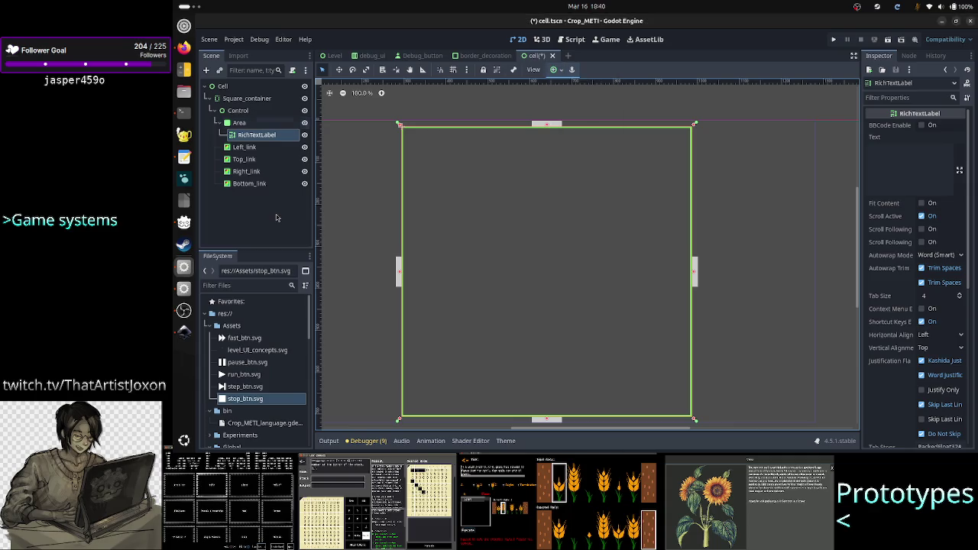
# Rename the new RichTextLabel node to Value
pyautogui.doubleClick(274, 139)
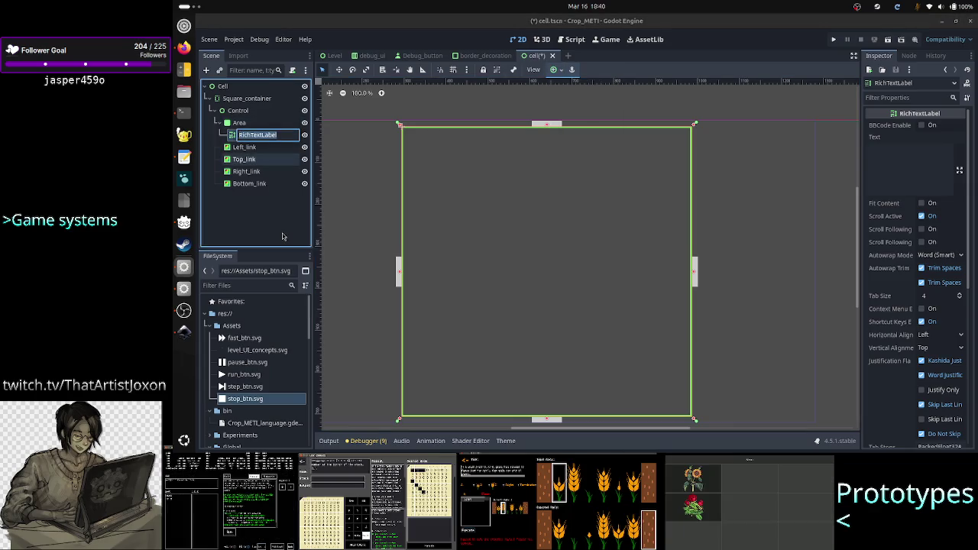
pyautogui.write('Value')
pyautogui.press('BackSpace')
pyautogui.press('BackSpace')
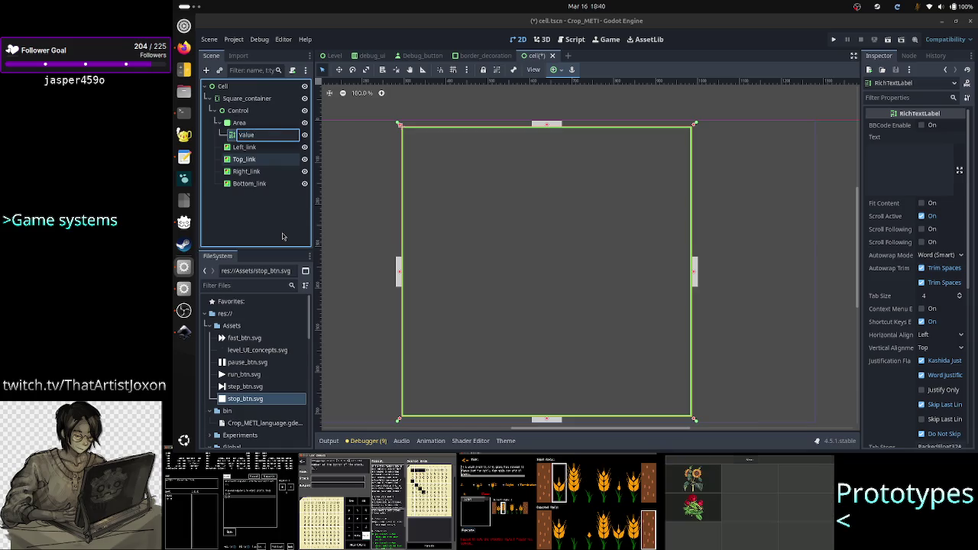
pyautogui.write('ue')
pyautogui.press('Return')
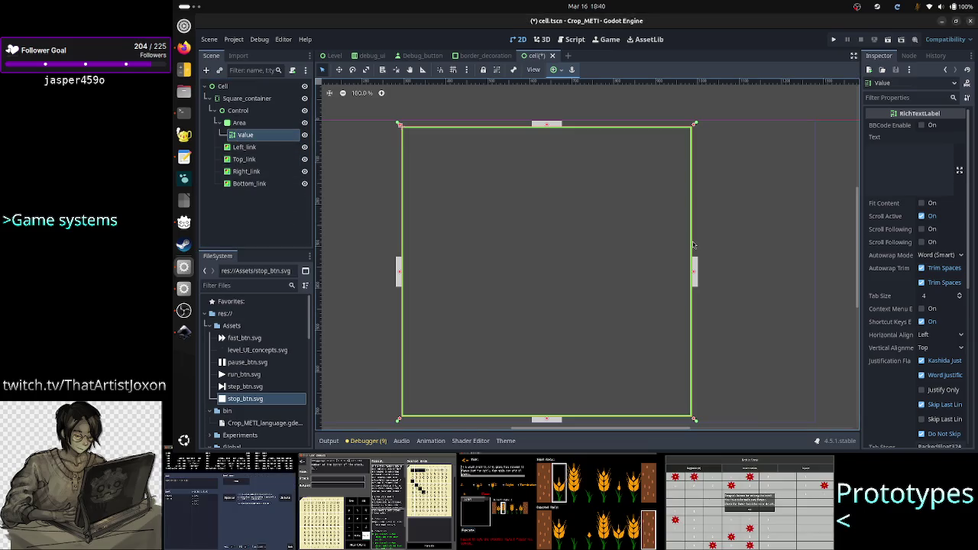
pyautogui.click(890, 164)
pyautogui.write('0')
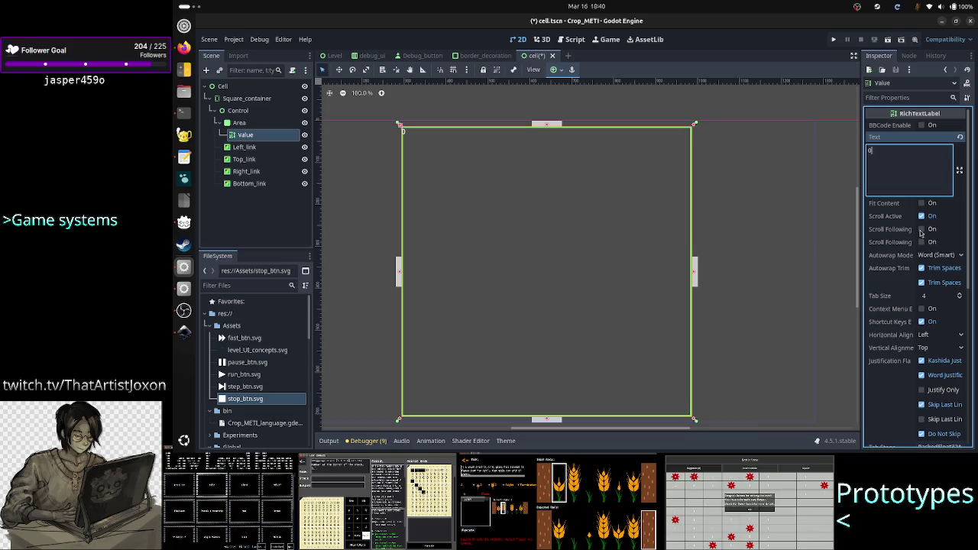
# Replace the placeholder 0 with <center>0</center> and enable BBCode on the label
pyautogui.doubleClick(907, 162)
pyautogui.press('BackSpace')
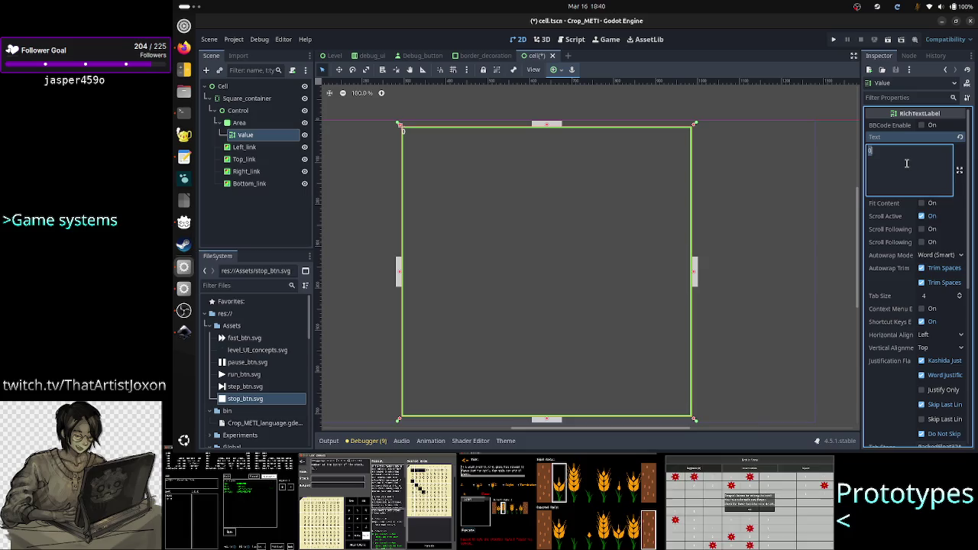
pyautogui.click(923, 127)
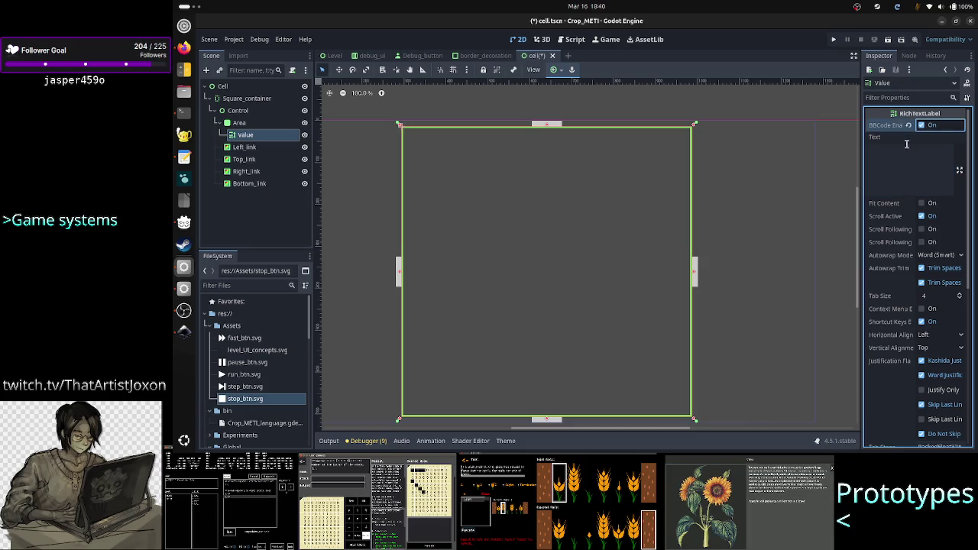
pyautogui.scroll(-5, 900, 179)
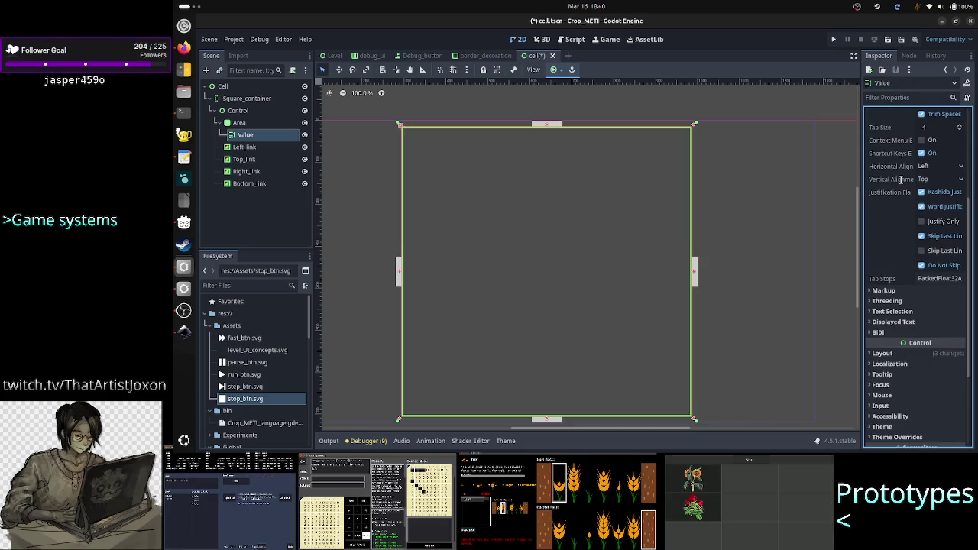
pyautogui.scroll(5, 900, 180)
pyautogui.click(903, 148)
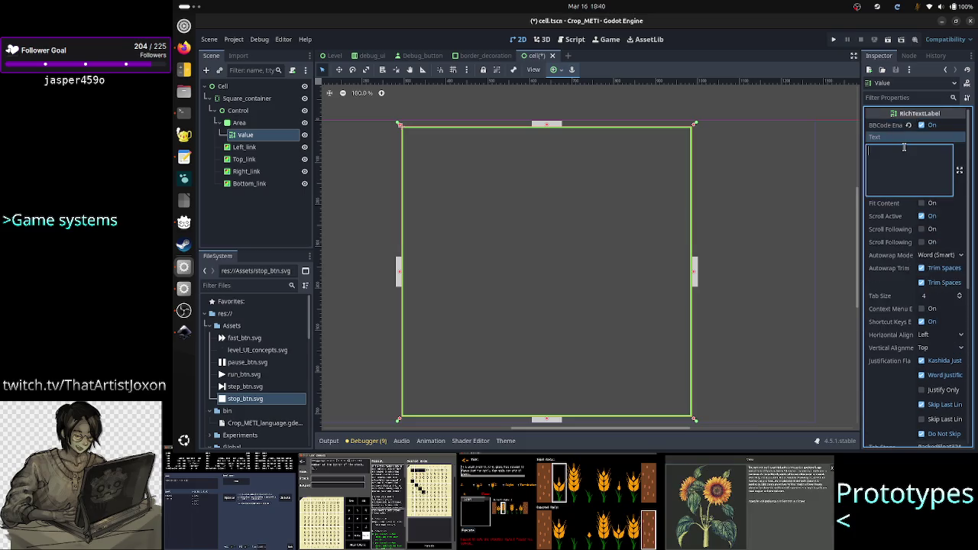
pyautogui.write('<cen')
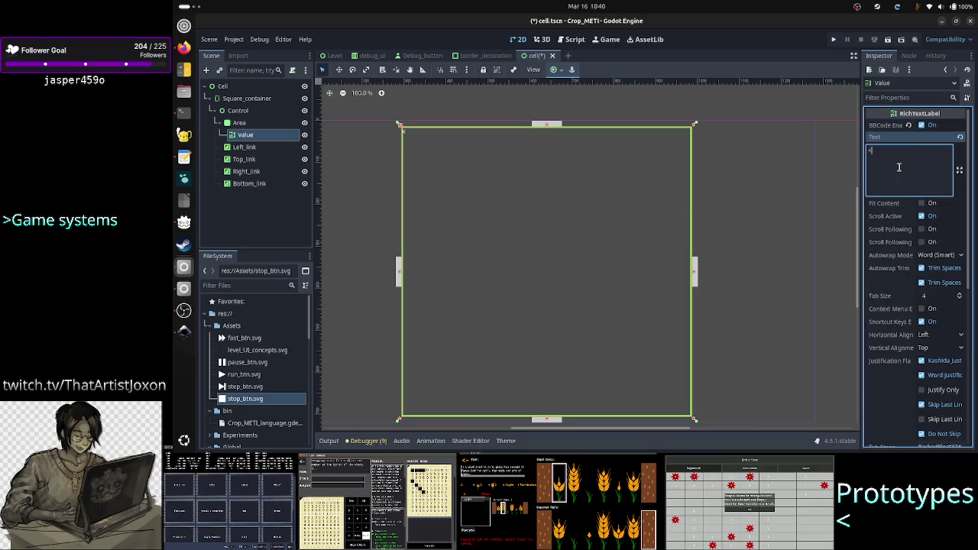
pyautogui.write('ter>0</')
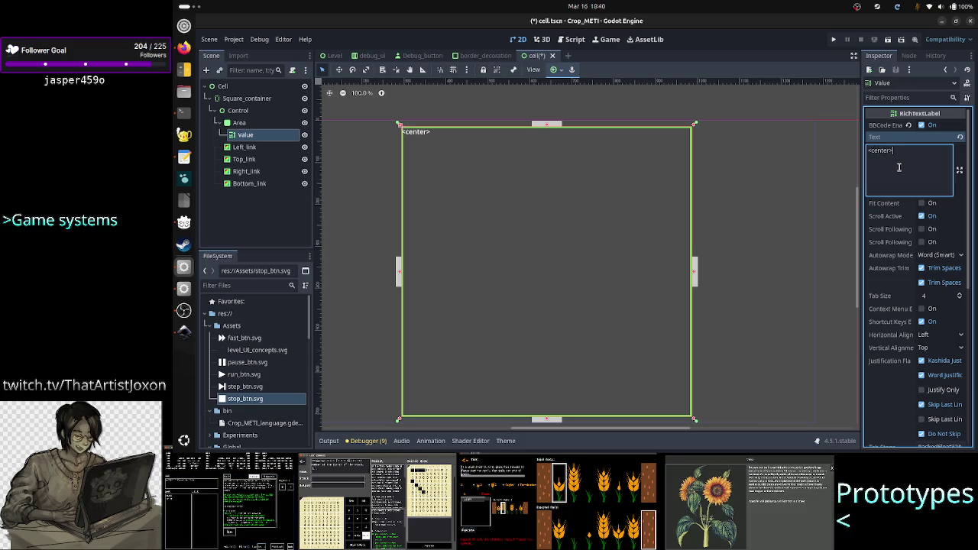
pyautogui.write('center>')
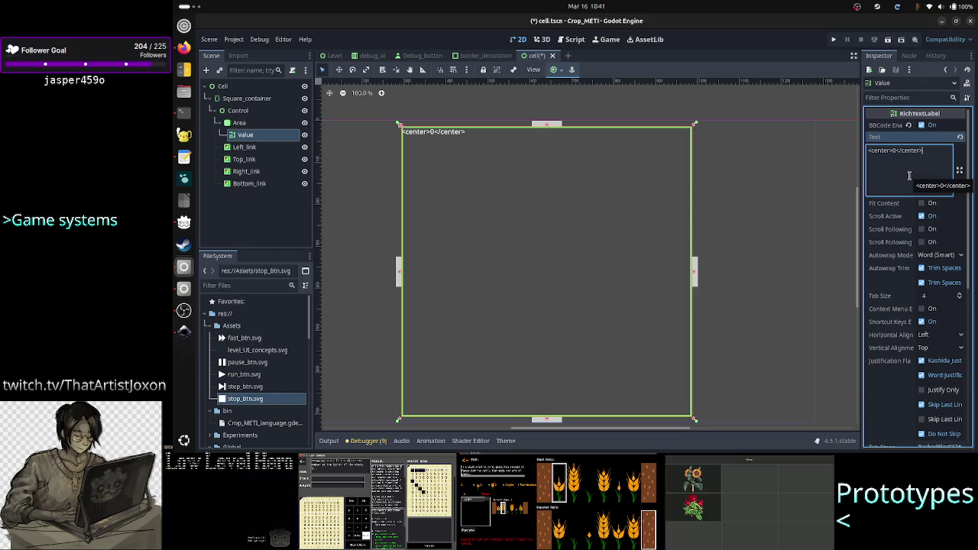
# Expand the Markup, Displayed Text and Text Selection sections, then bring up the Edit Text dialog
pyautogui.scroll(-5, 897, 264)
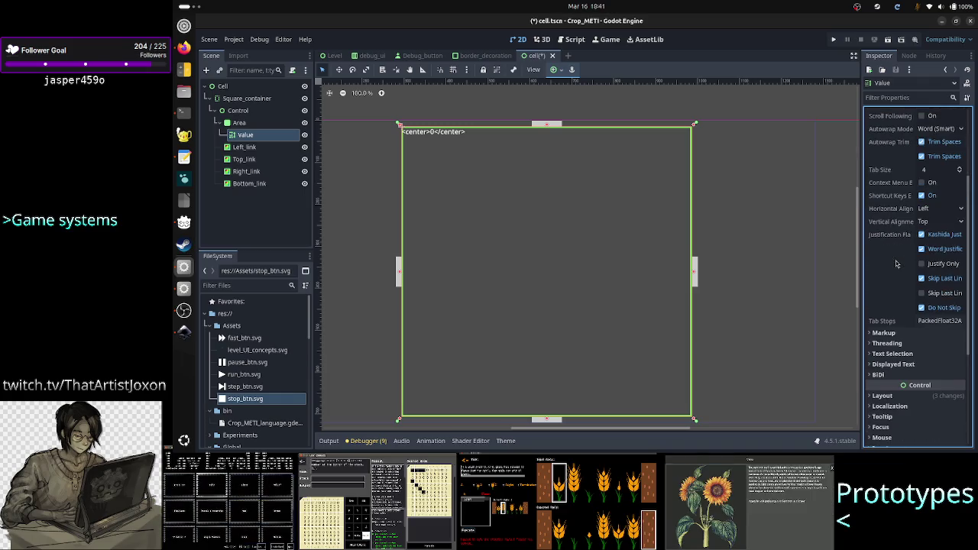
pyautogui.click(906, 334)
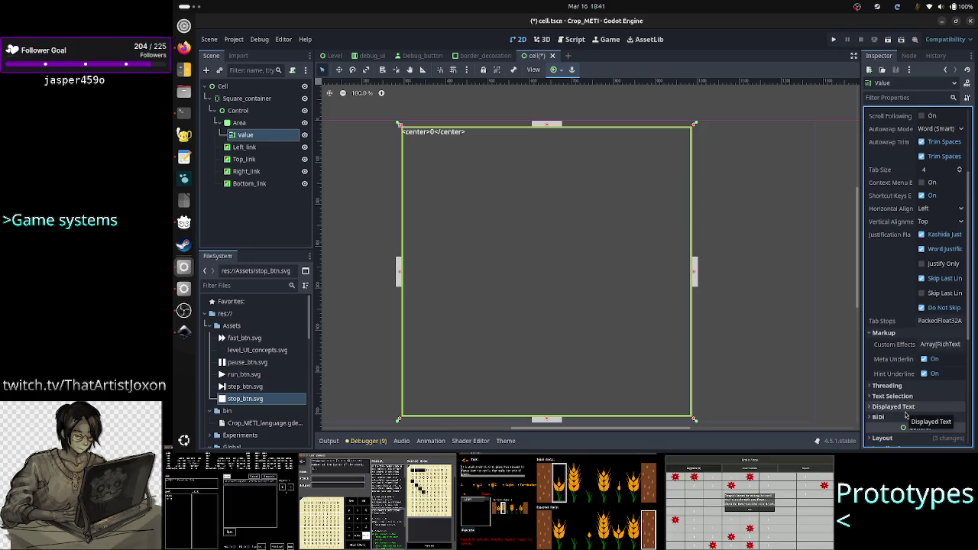
pyautogui.click(906, 409)
pyautogui.scroll(-2, 914, 393)
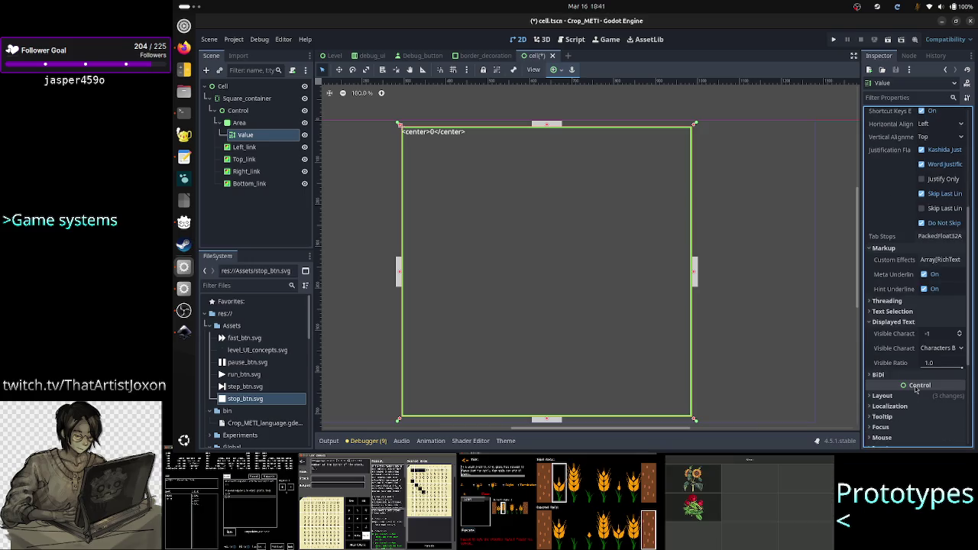
pyautogui.click(892, 312)
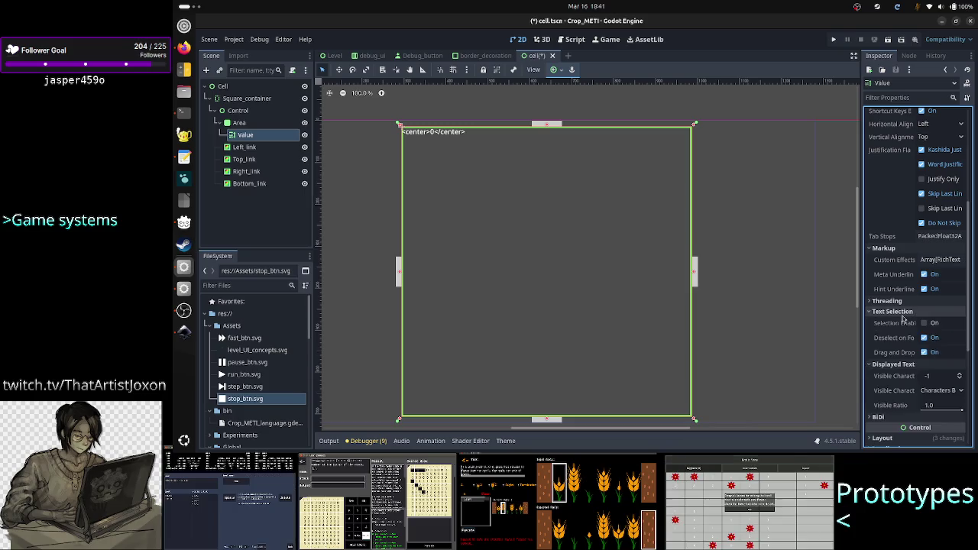
pyautogui.scroll(5, 910, 306)
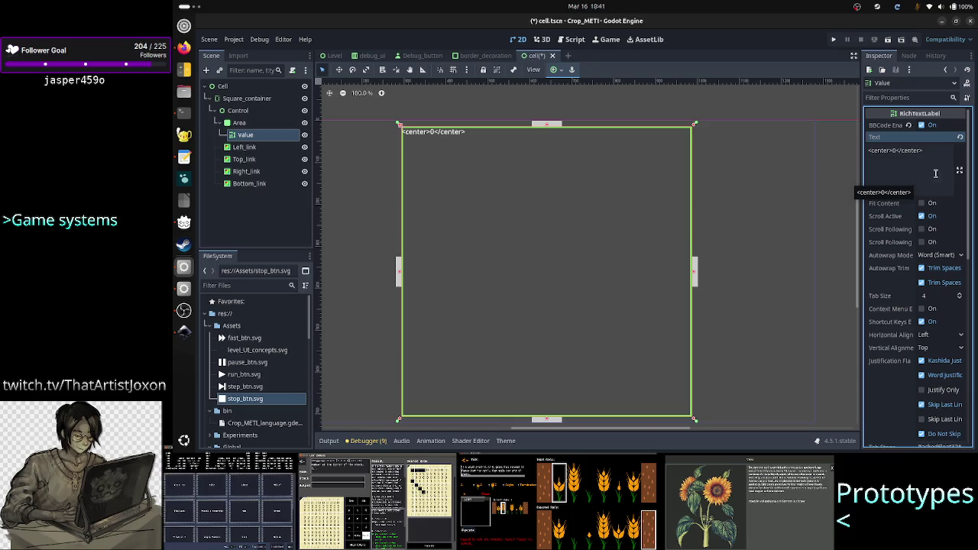
pyautogui.click(959, 170)
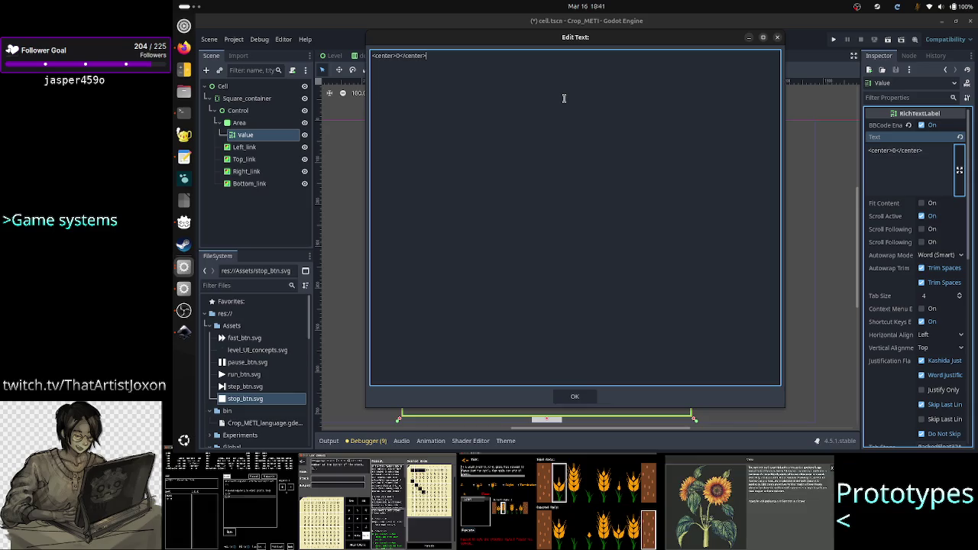
# Swap the angle brackets for square brackets so the text reads [center]0[/center], and confirm
pyautogui.hotkey('shift', 'Right')
pyautogui.write('[')
pyautogui.press('Right')
pyautogui.press('Right')
pyautogui.press('Right')
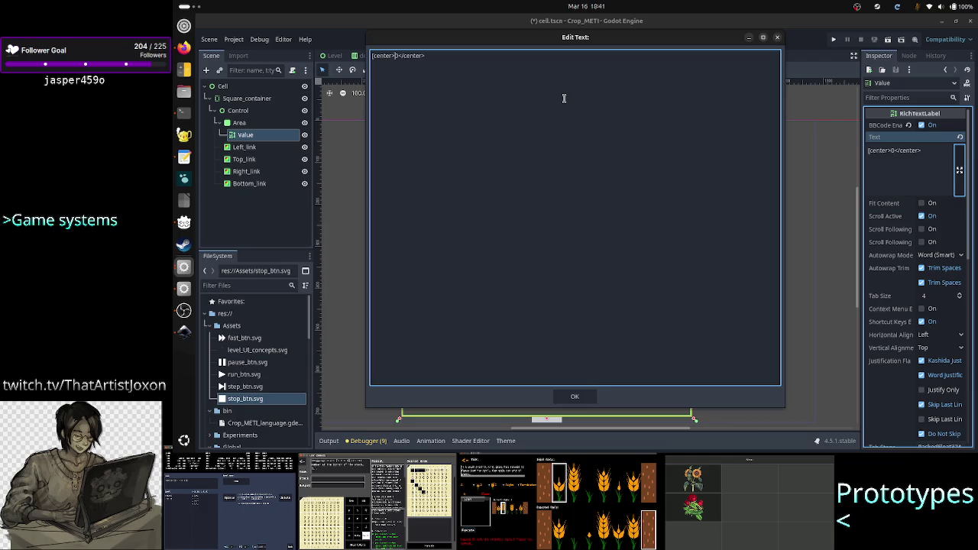
pyautogui.press('BackSpace')
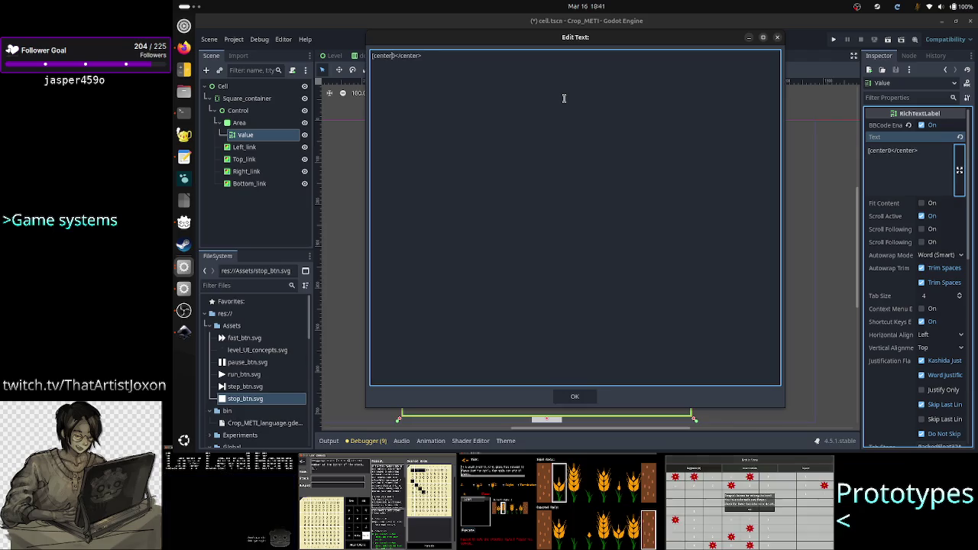
pyautogui.write(']')
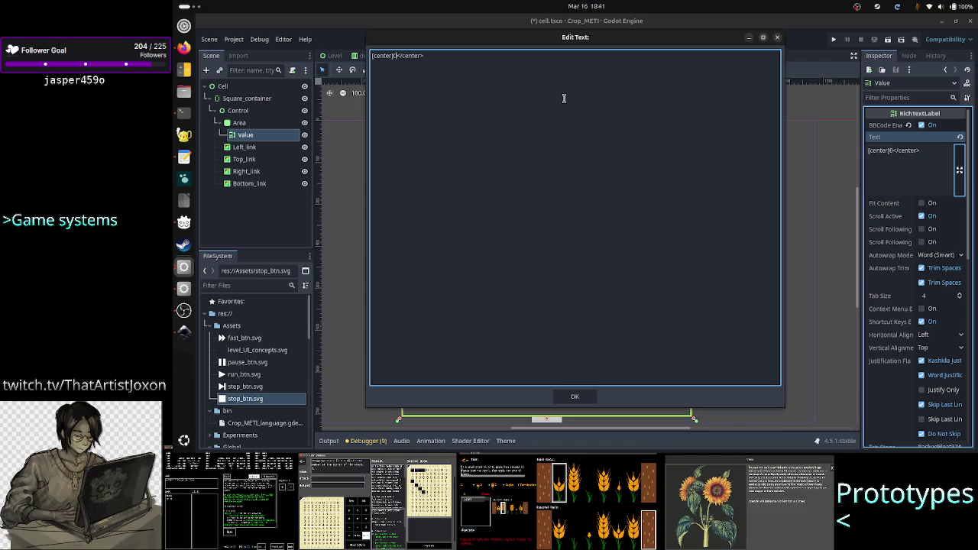
pyautogui.press('Right')
pyautogui.press('Delete')
pyautogui.write('[')
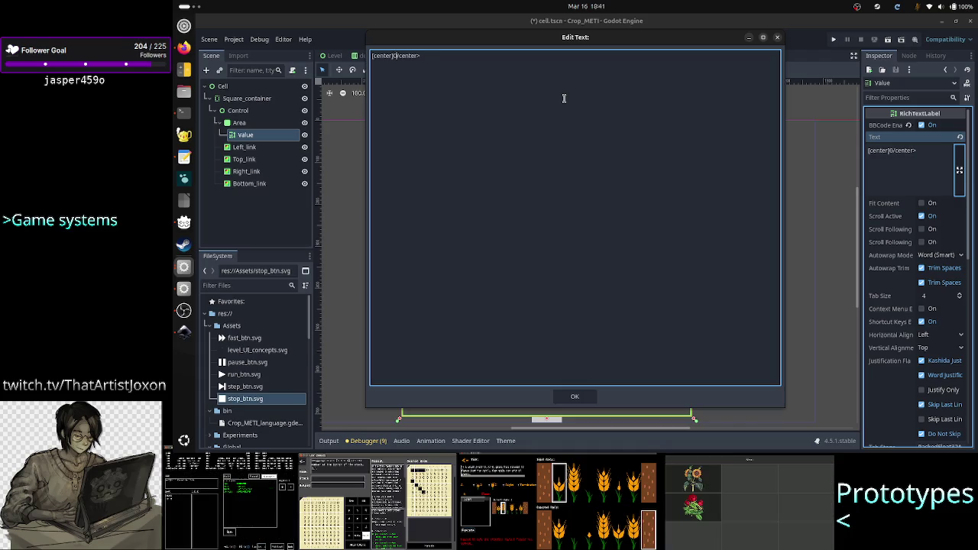
pyautogui.press('End')
pyautogui.press('BackSpace')
pyautogui.write(']')
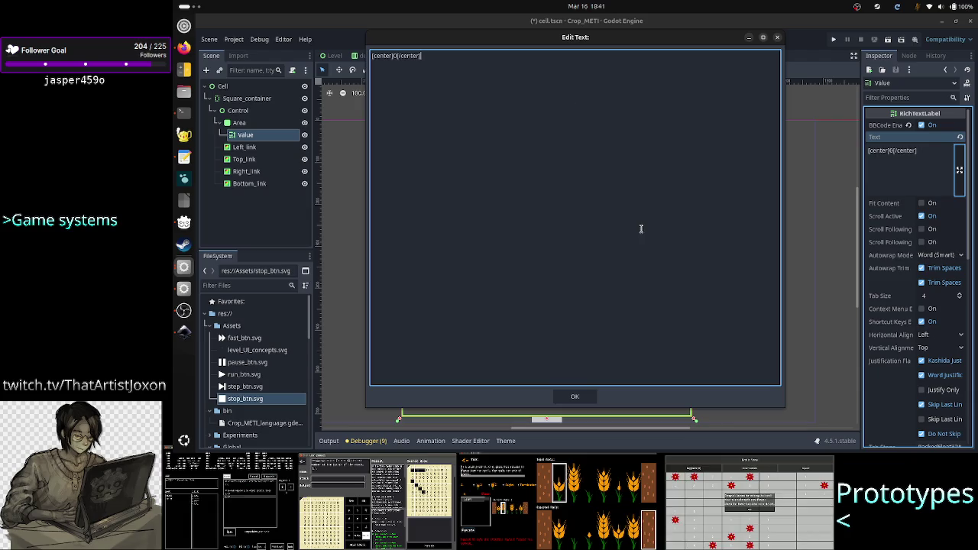
pyautogui.click(575, 397)
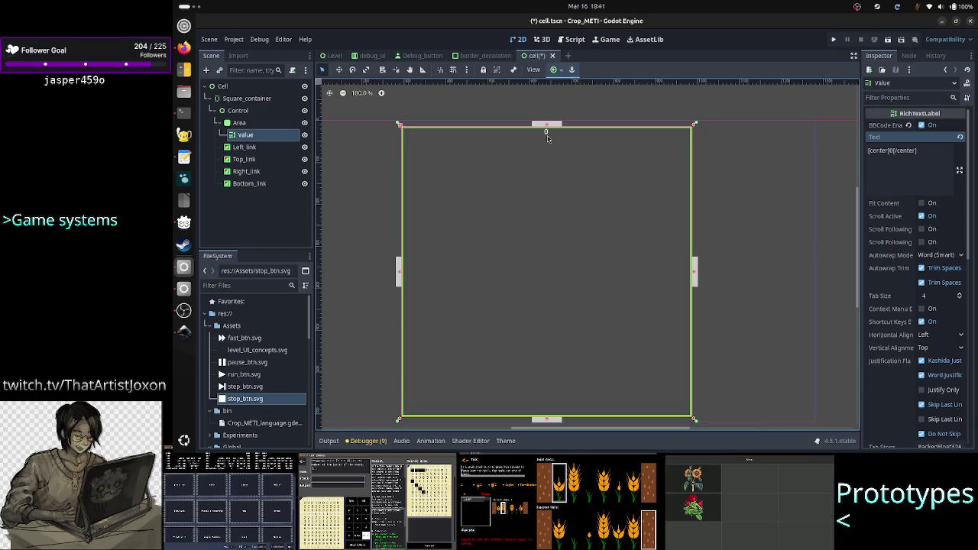
pyautogui.click(920, 160)
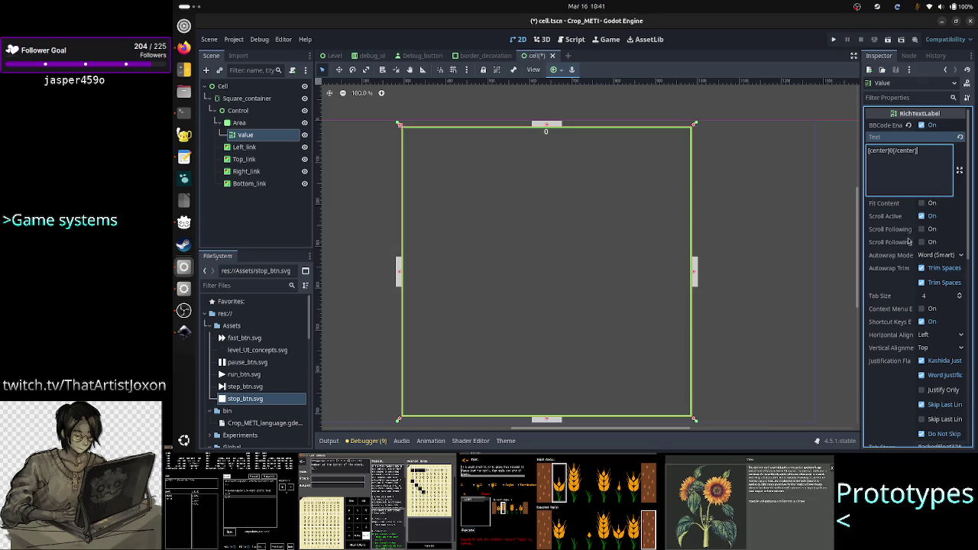
# Keep Word (Smart) autowrap and set the label's vertical alignment to Center
pyautogui.click(958, 256)
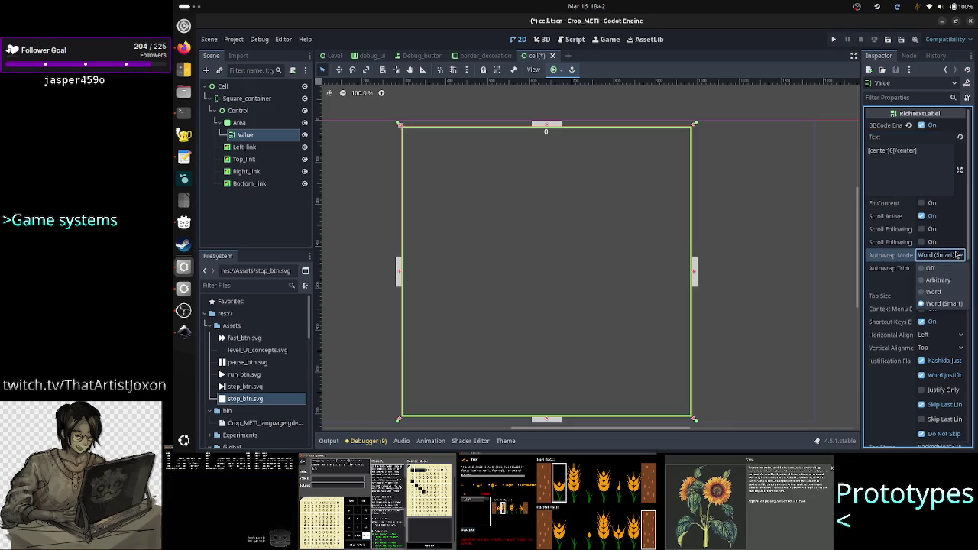
pyautogui.click(957, 255)
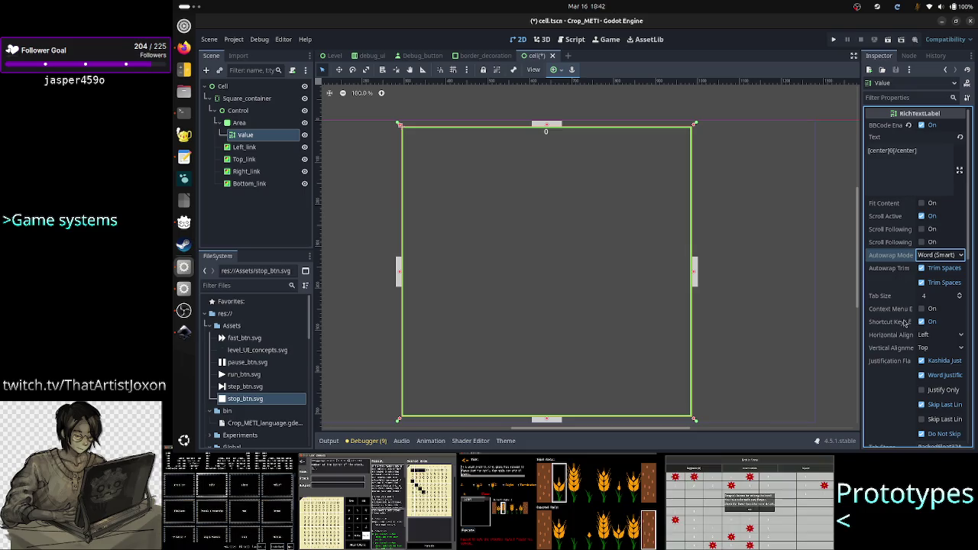
pyautogui.click(946, 350)
pyautogui.click(935, 372)
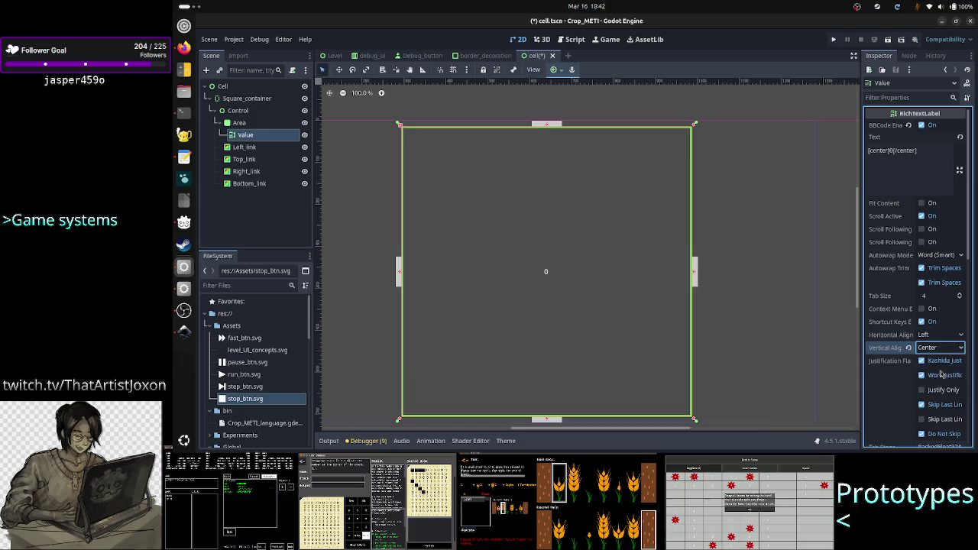
# Make the text [center][b]0[/b][/center] for a bold 0 and save cell.tscn
pyautogui.click(934, 161)
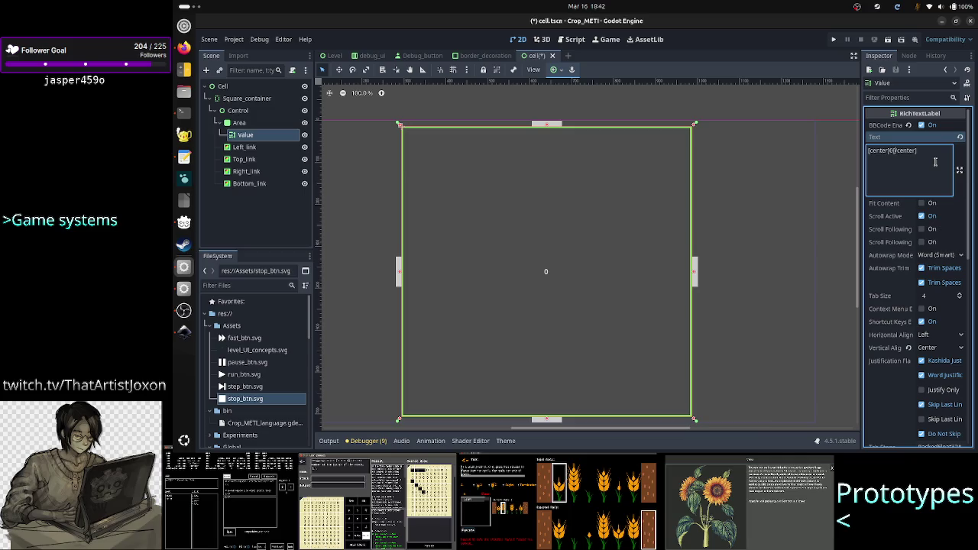
pyautogui.write('[]')
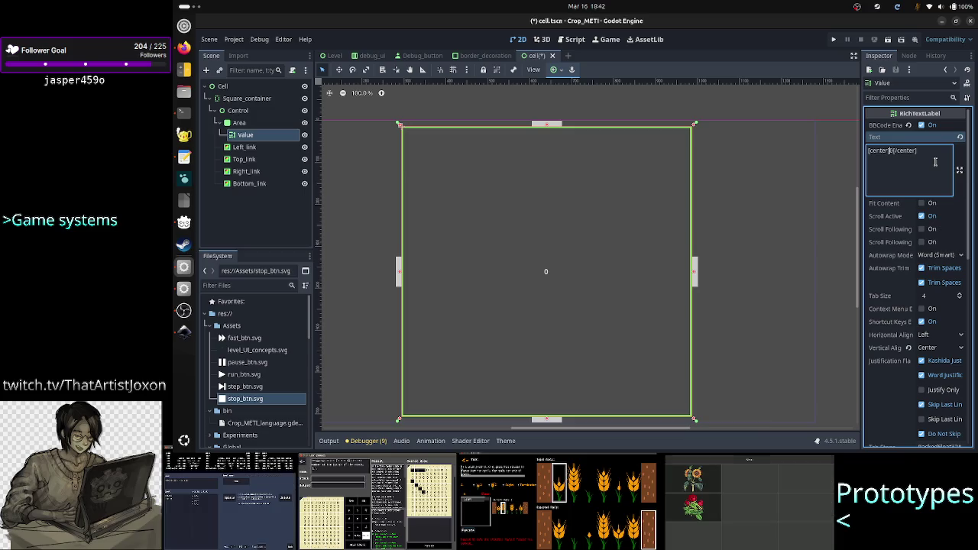
pyautogui.write('b')
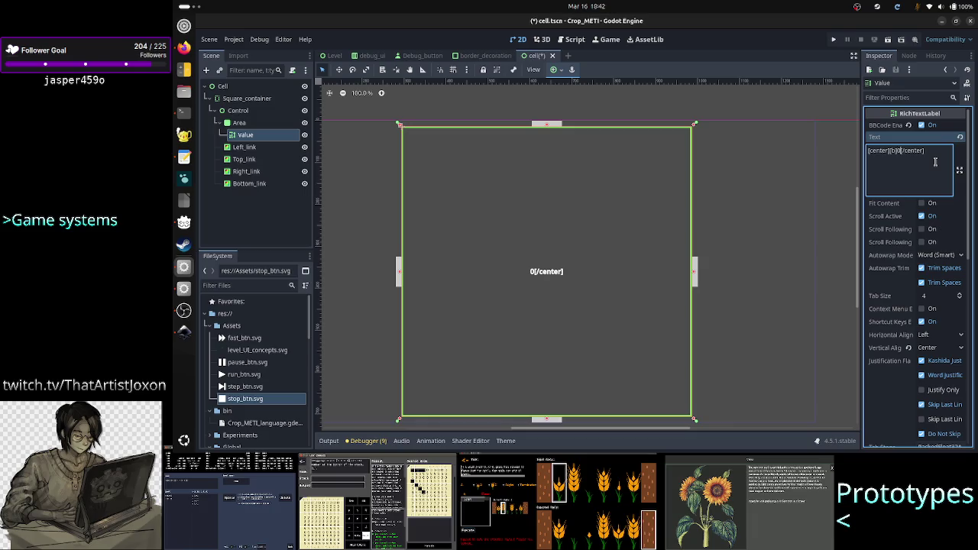
pyautogui.write('[]')
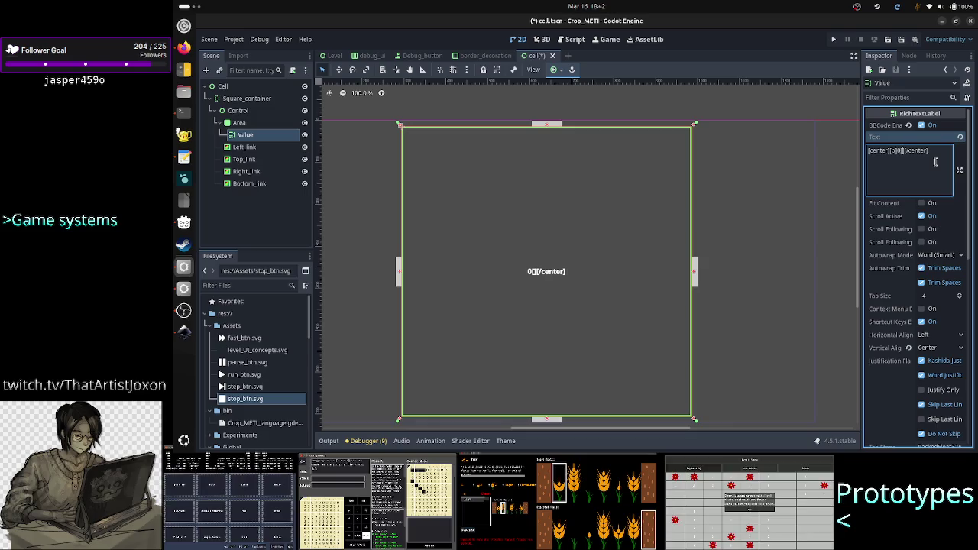
pyautogui.write('/b')
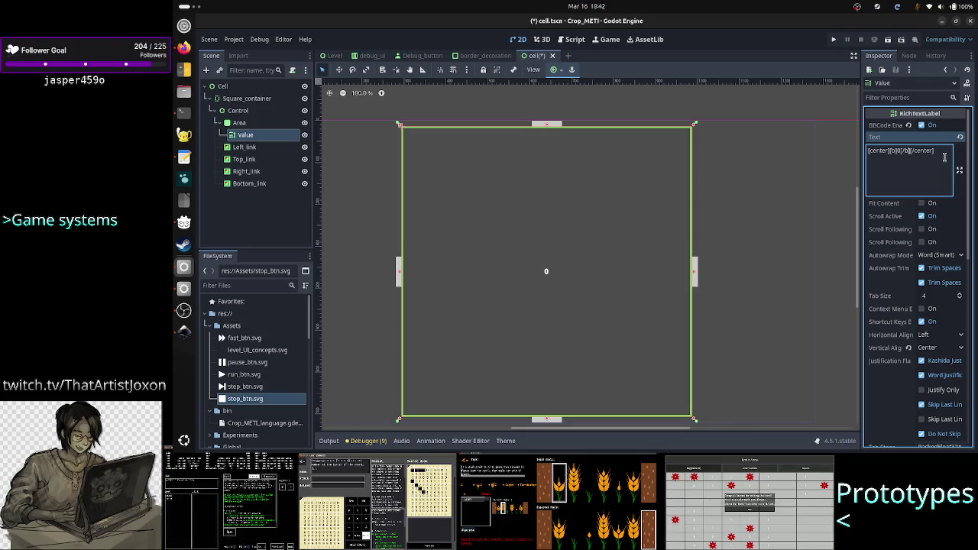
pyautogui.scroll(-5, 896, 317)
pyautogui.scroll(5, 895, 318)
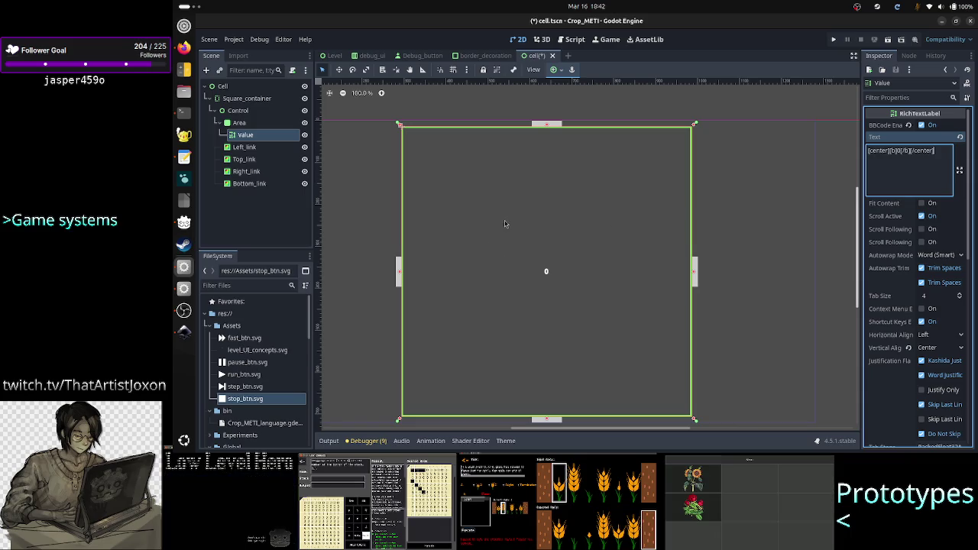
pyautogui.hotkey('ctrl', 's')
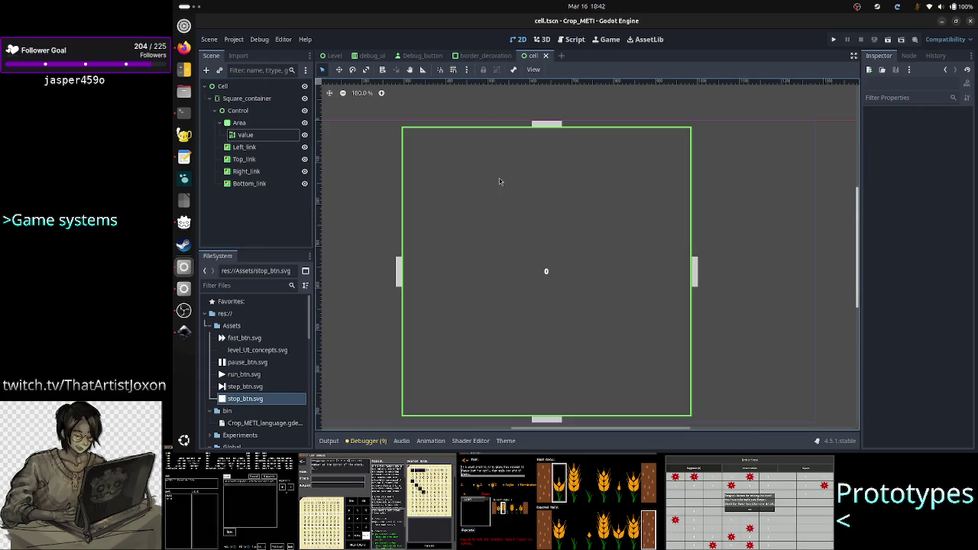
pyautogui.hotkey('alt', 'Tab')
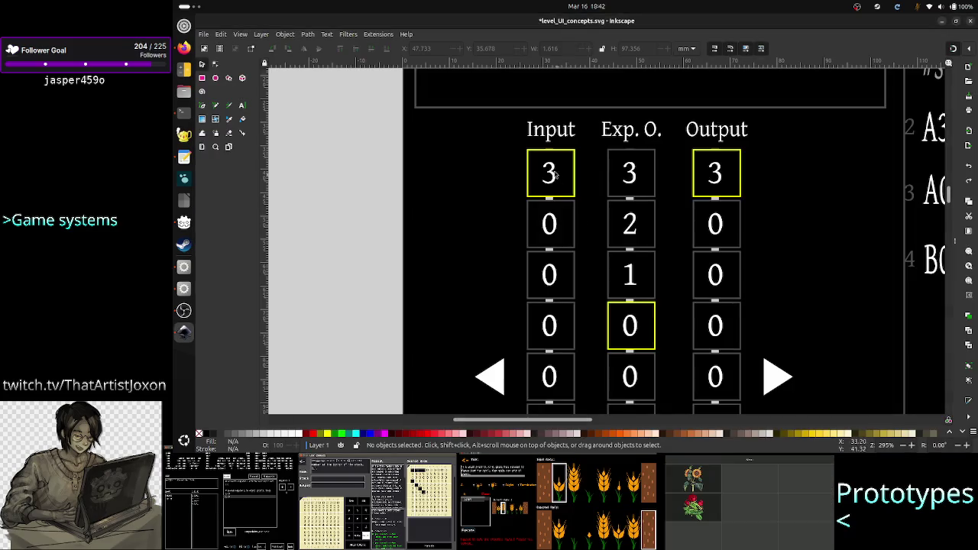
pyautogui.hotkey('alt', 'Tab')
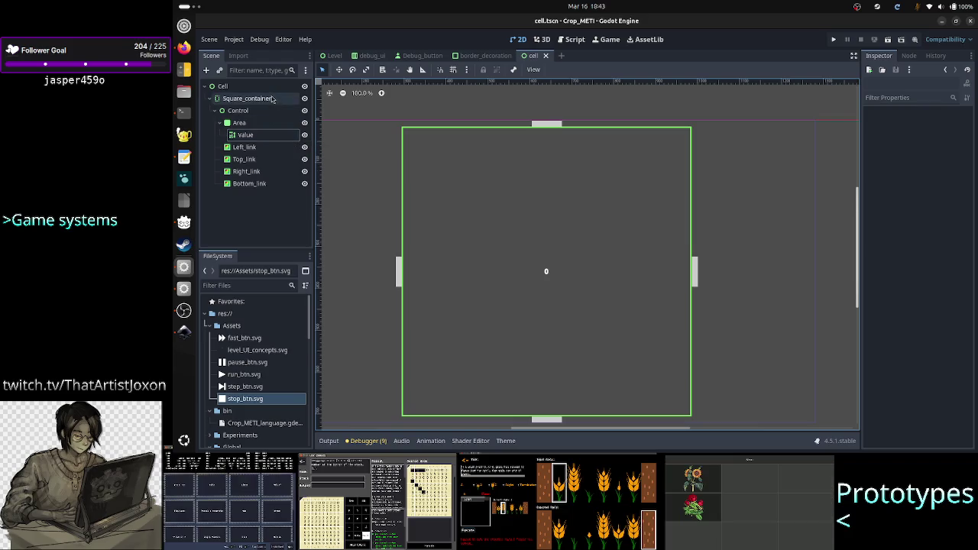
# Attach a new cell.gd script to the Cell root node via Attach Script
pyautogui.click(255, 87)
pyautogui.rightClick(256, 92)
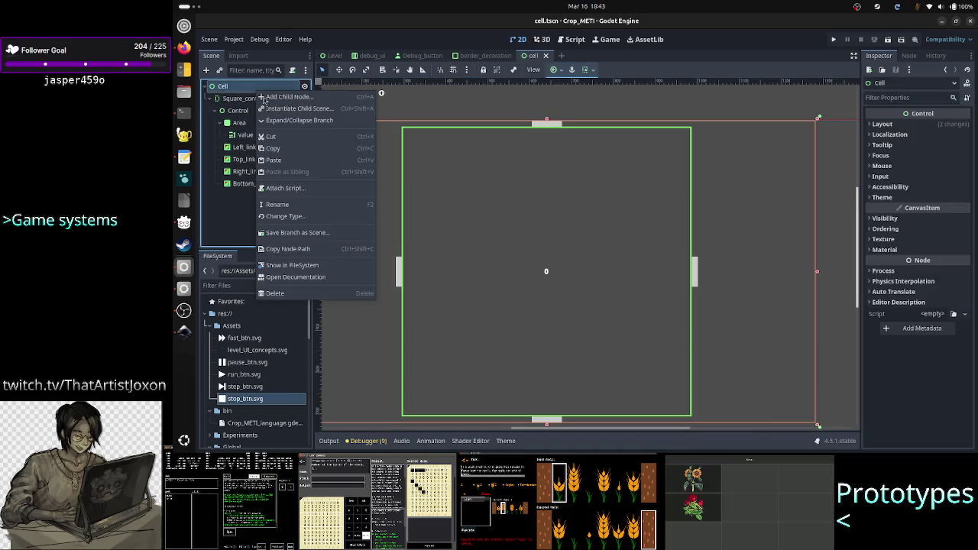
pyautogui.click(283, 191)
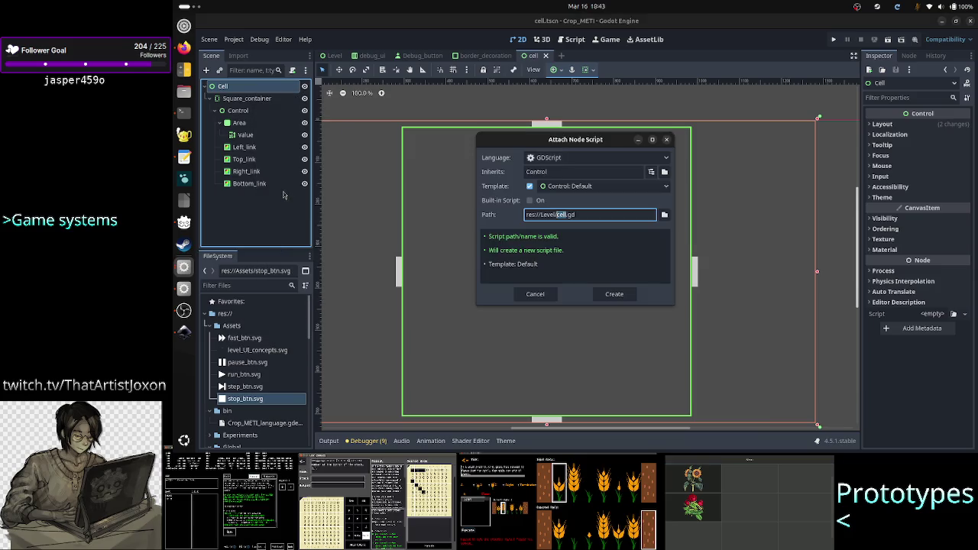
pyautogui.click(615, 295)
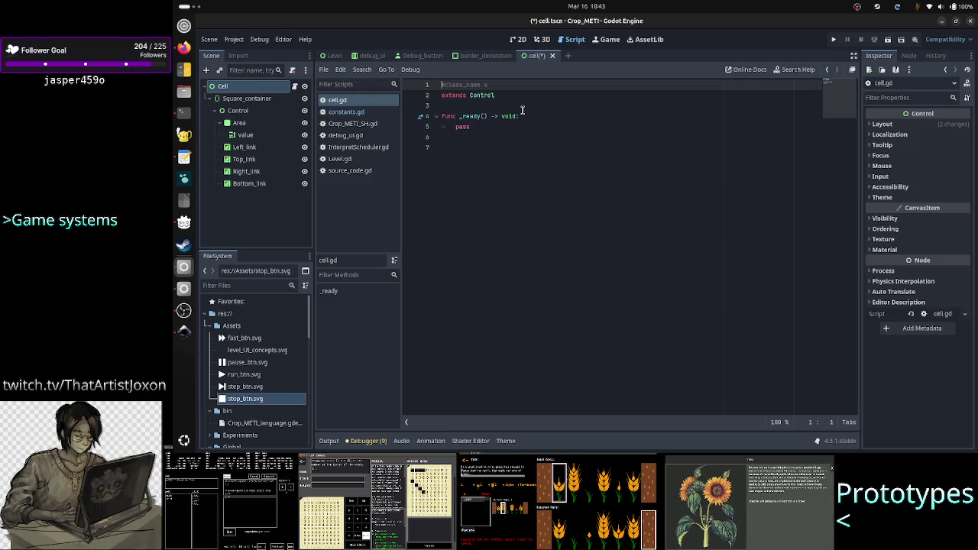
# Delete the commented class_name line and add blank lines below extends Control
pyautogui.hotkey('shift', 'End')
pyautogui.press('Delete')
pyautogui.press('Delete')
pyautogui.press('Down')
pyautogui.press('Return')
pyautogui.press('Return')
pyautogui.press('Up')
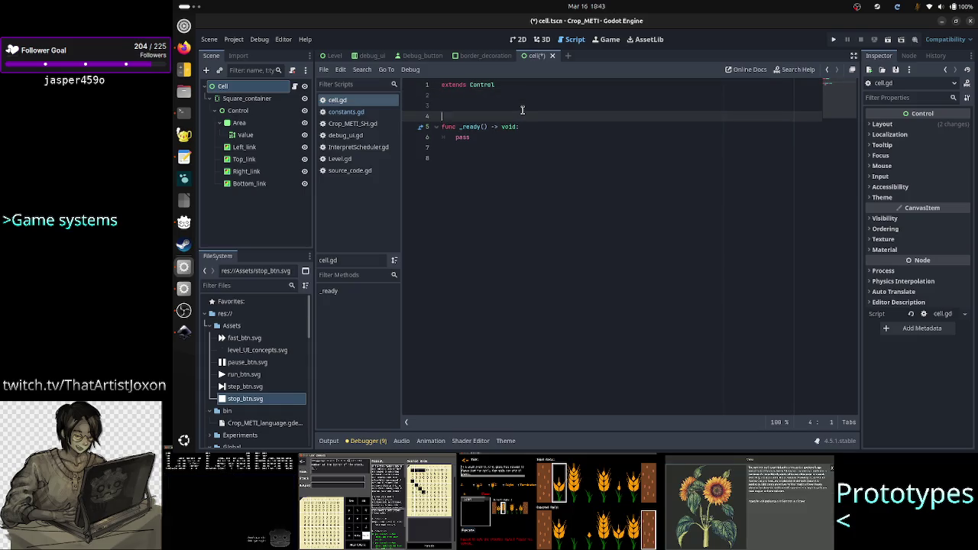
pyautogui.write('export')
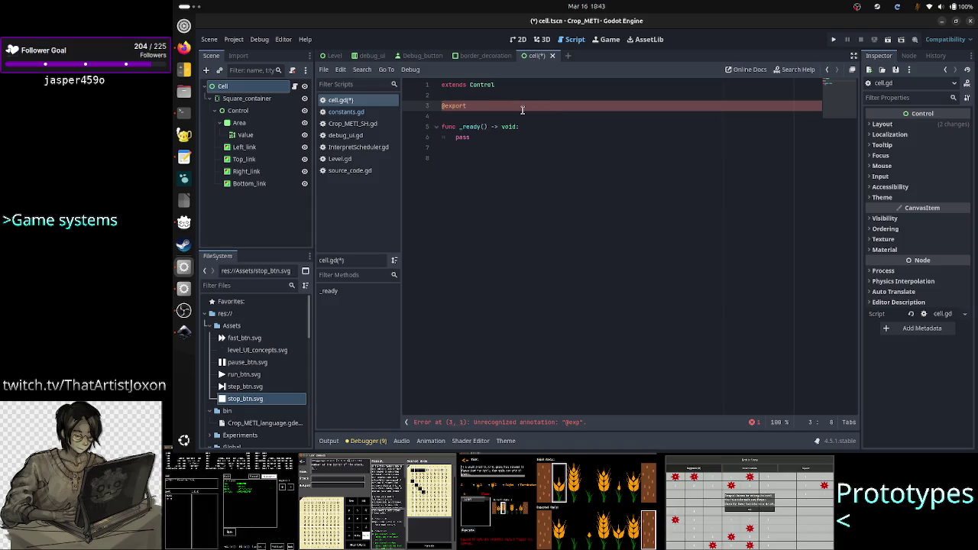
pyautogui.press('Return')
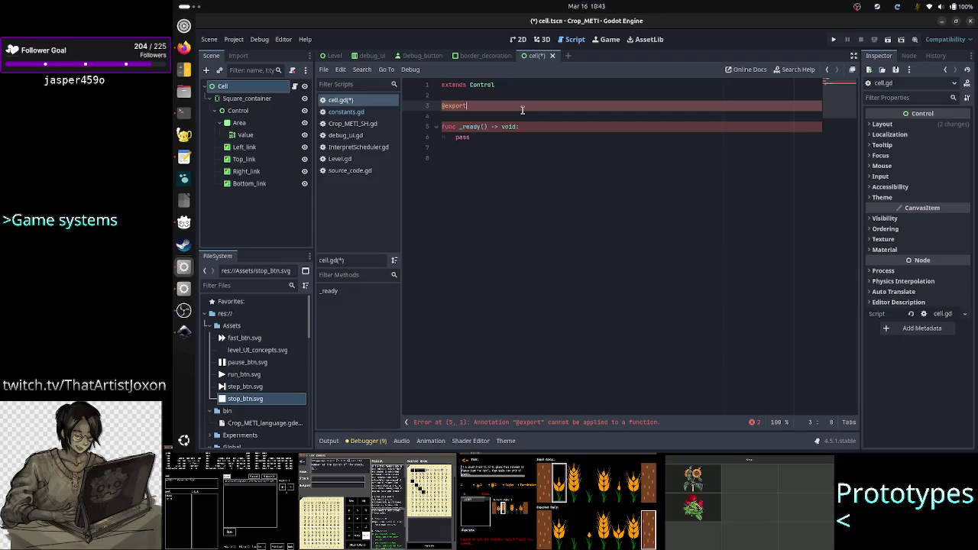
pyautogui.write('var')
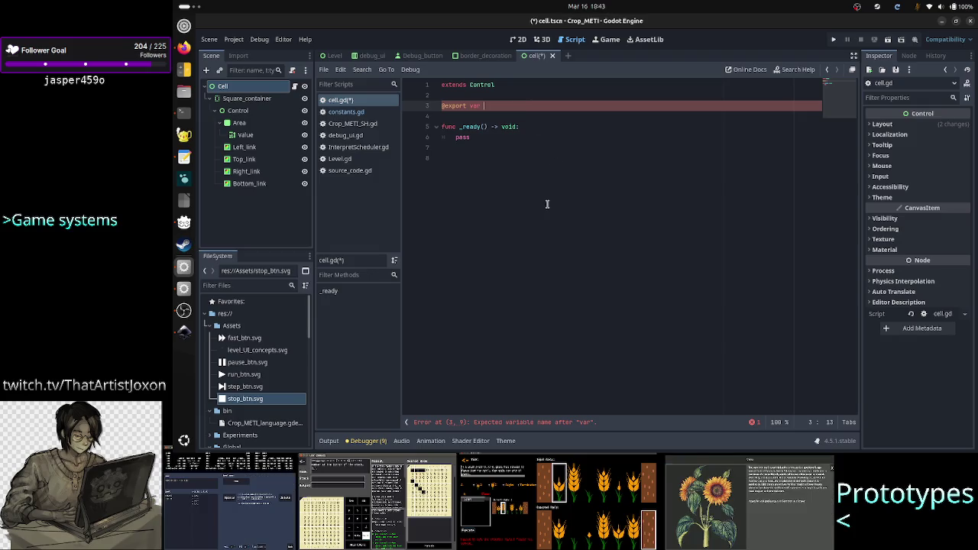
pyautogui.write('nvi')
pyautogui.write('able')
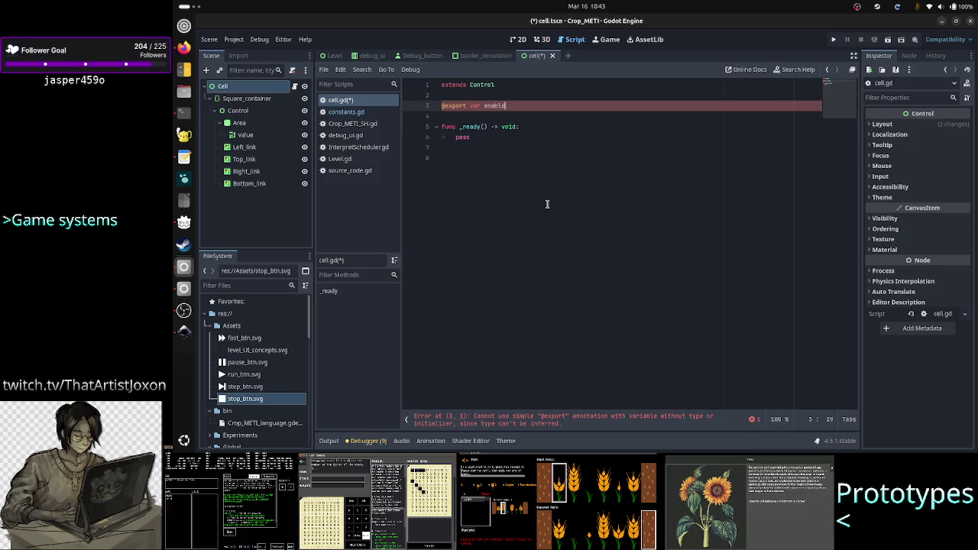
pyautogui.press('BackSpace')
pyautogui.press('BackSpace')
pyautogui.press('BackSpace')
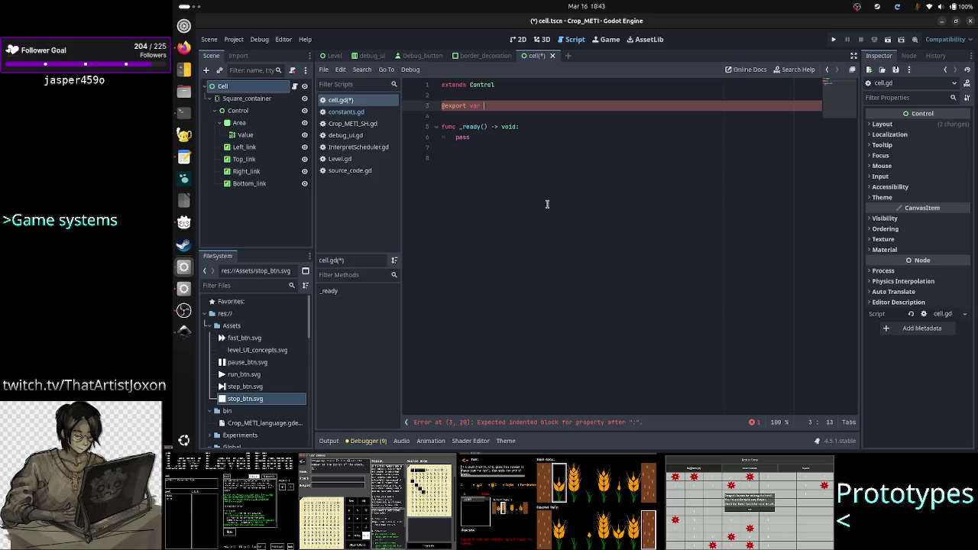
pyautogui.write('show_top_lin')
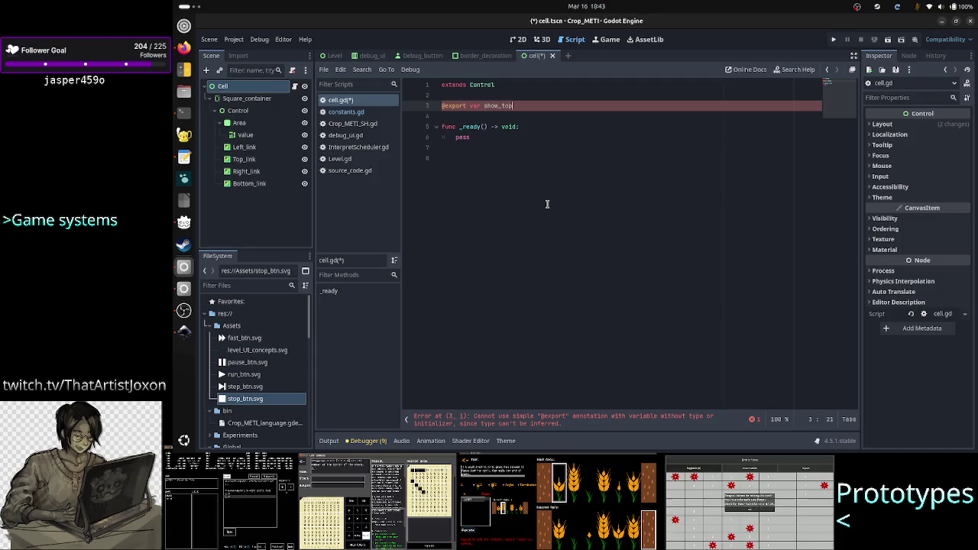
pyautogui.write('k: b')
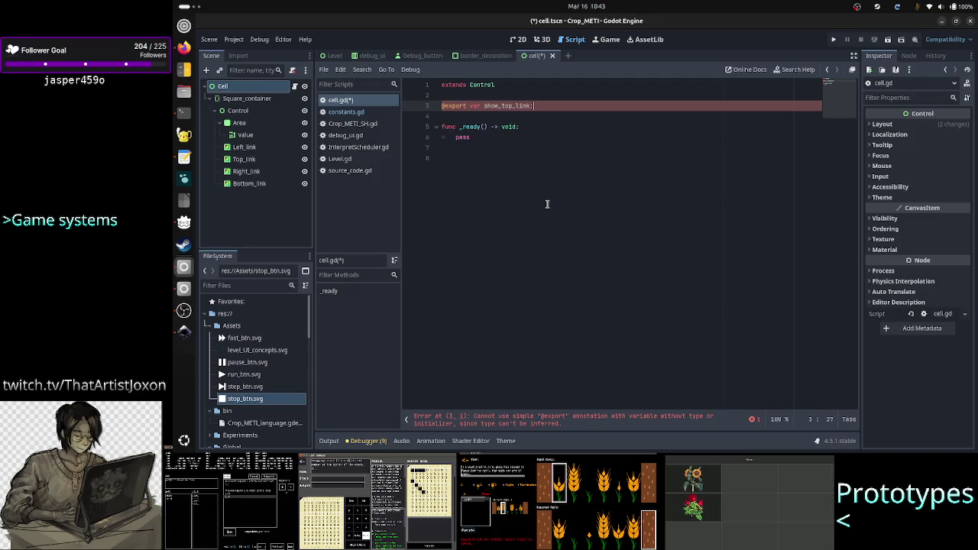
pyautogui.write('ool')
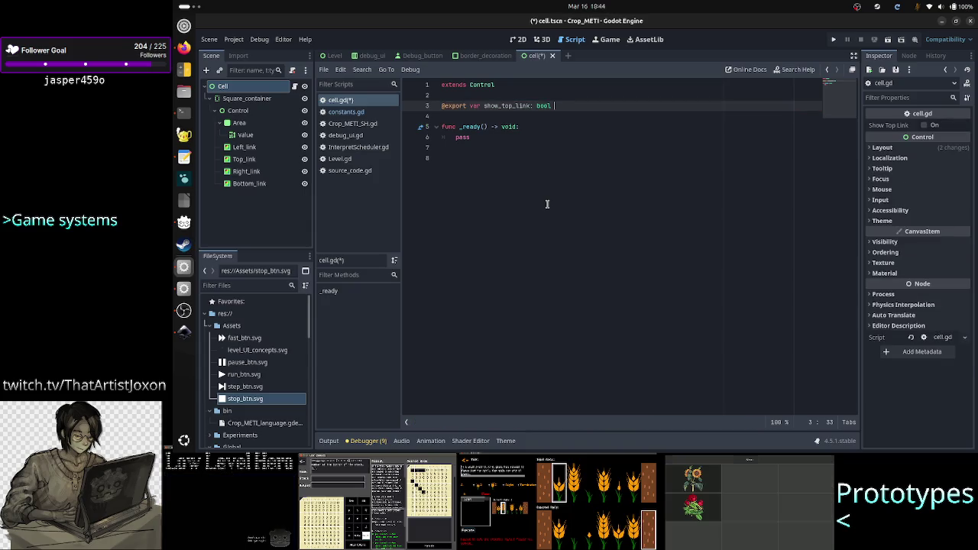
pyautogui.write(' = ')
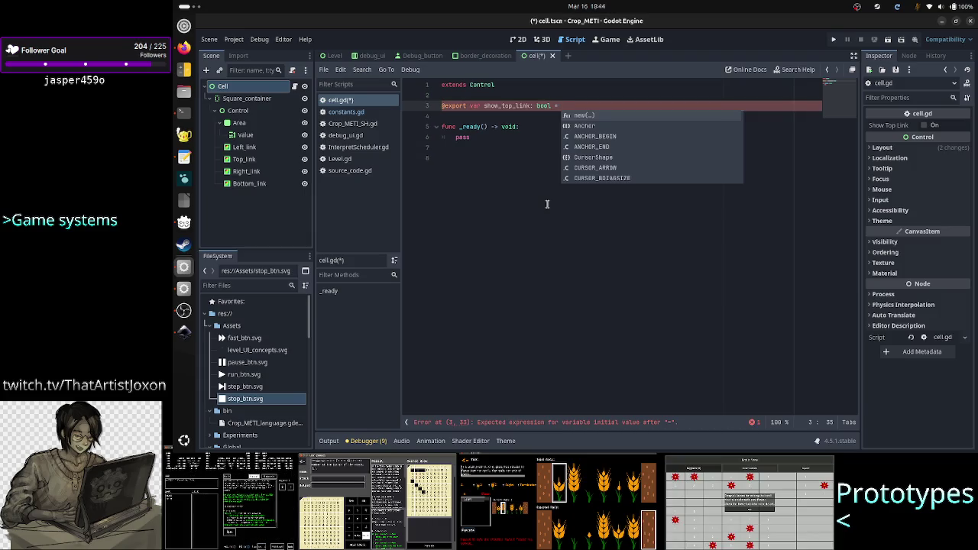
pyautogui.write('false')
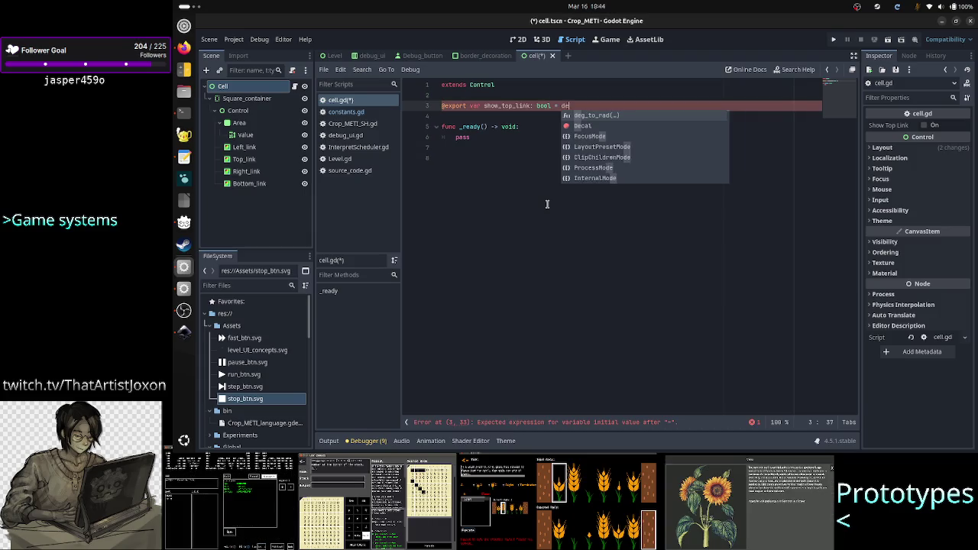
pyautogui.press('Return')
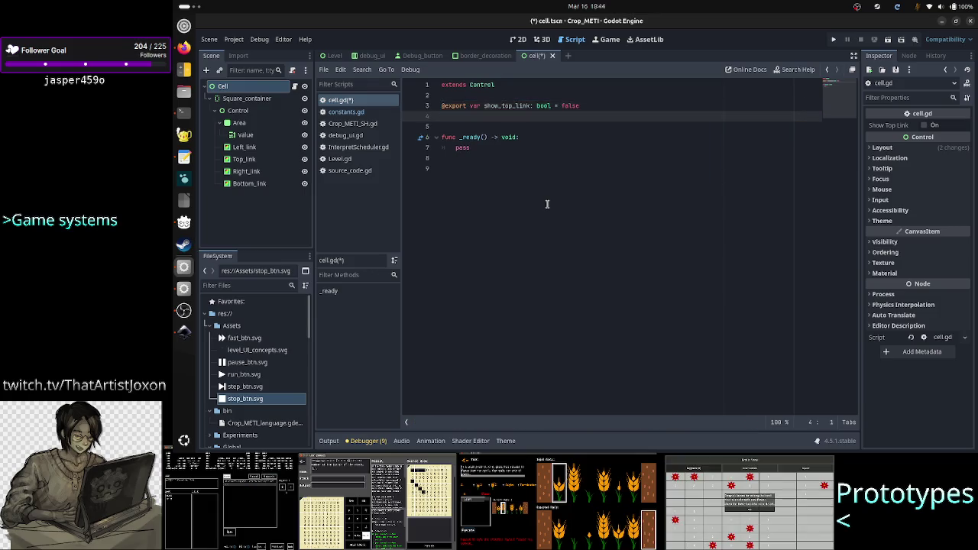
pyautogui.write('@export')
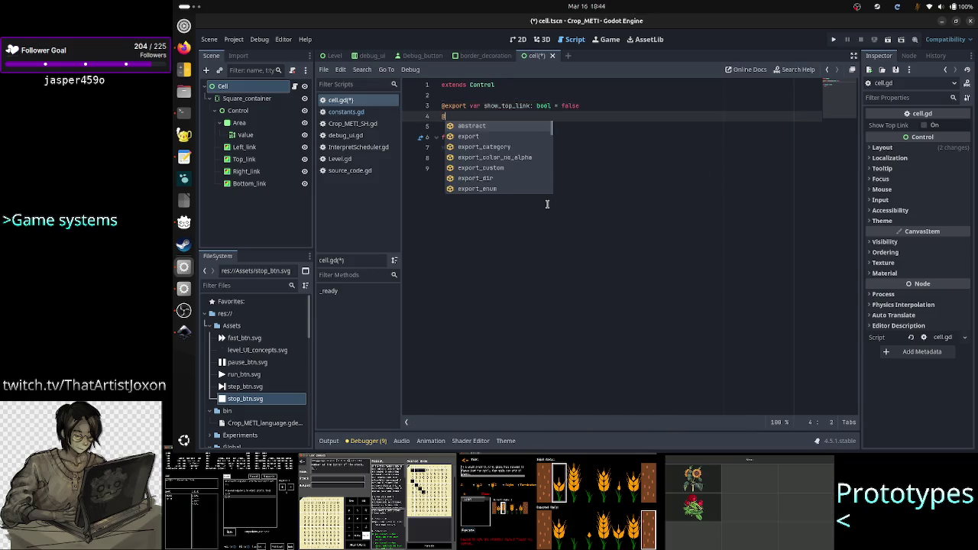
pyautogui.write(' var show')
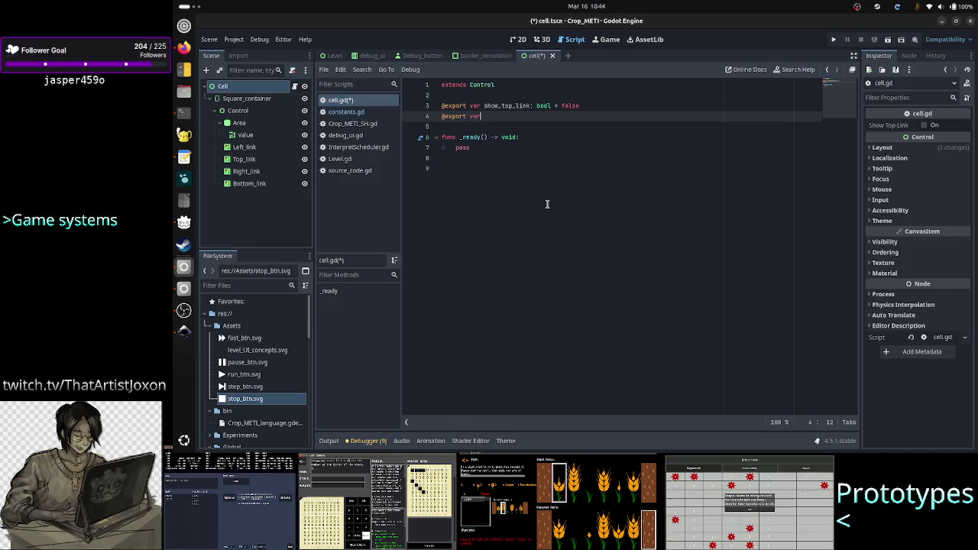
pyautogui.write('_left')
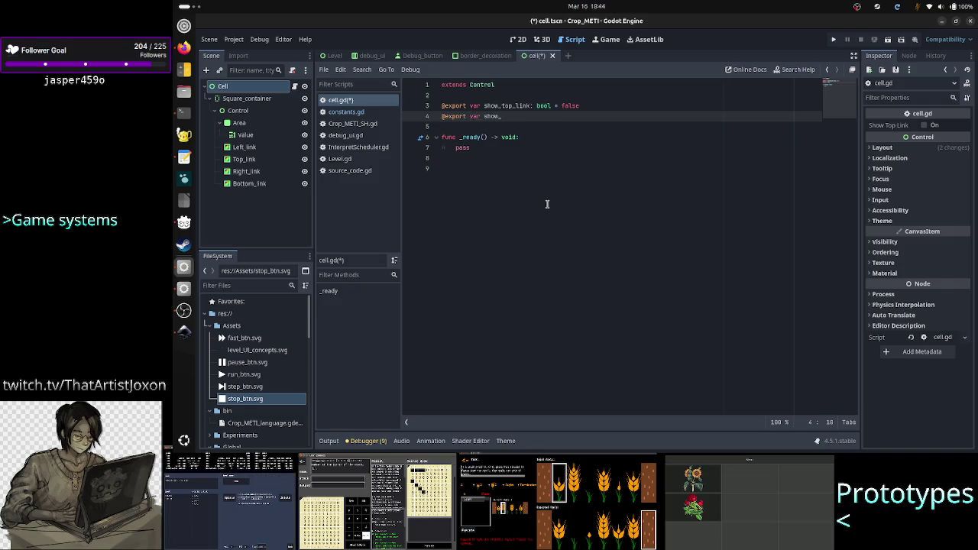
pyautogui.write('_link: bool')
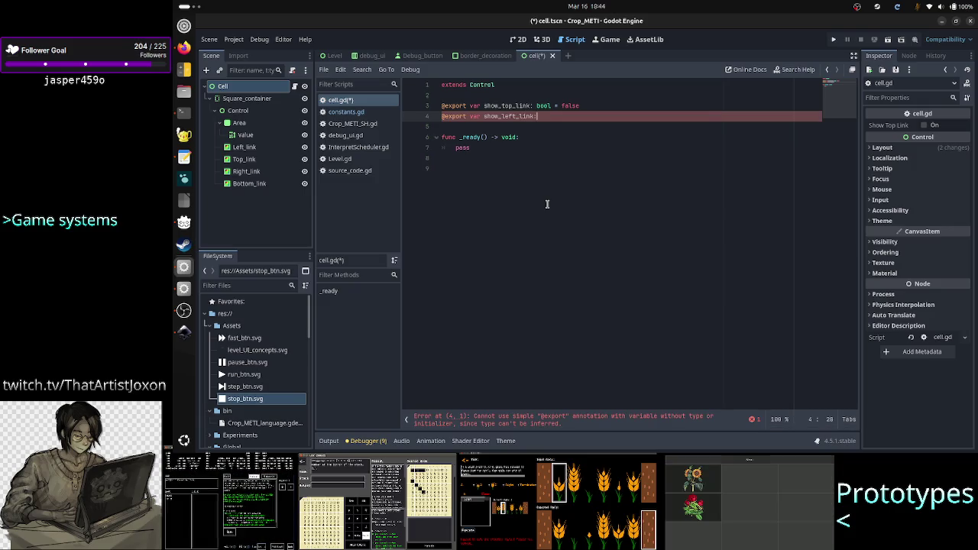
pyautogui.write(' = false')
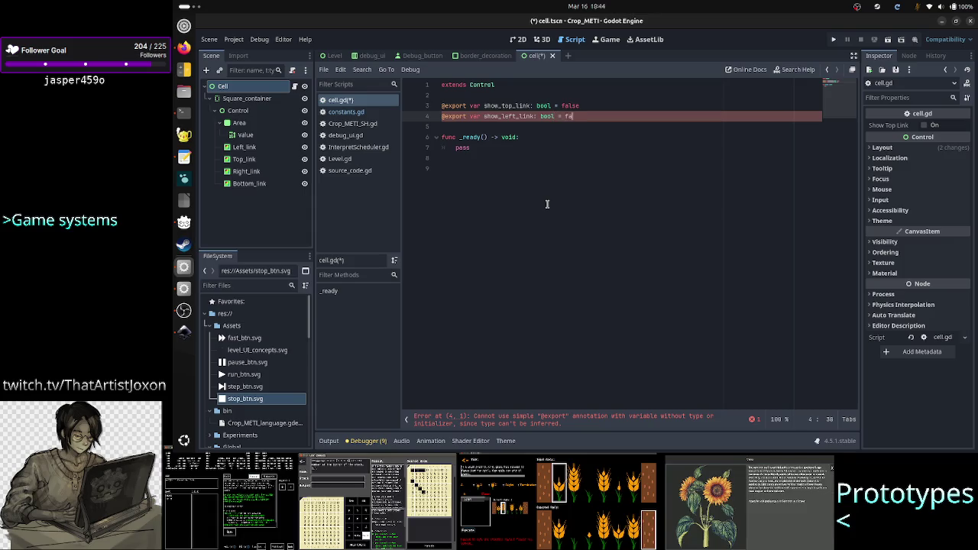
pyautogui.press('Home')
pyautogui.hotkey('shift', 'End')
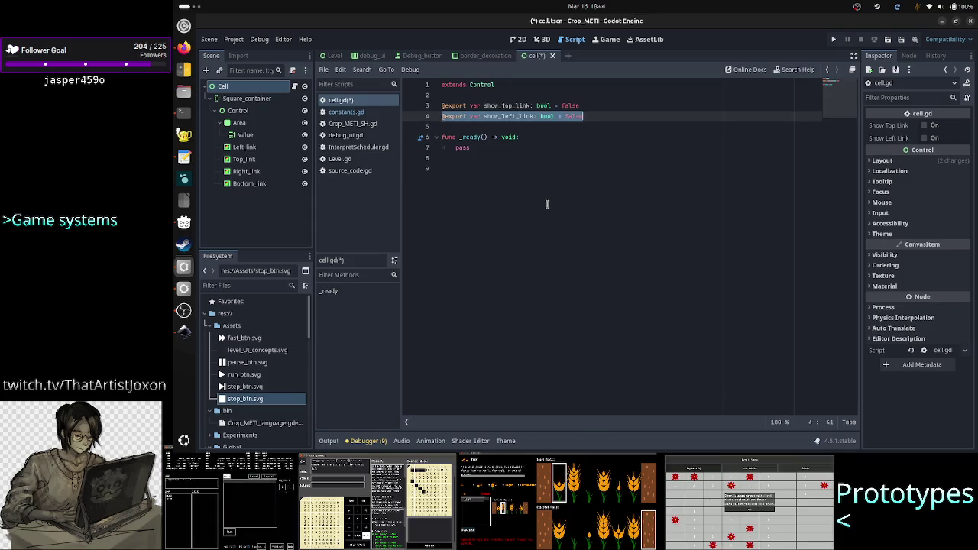
pyautogui.hotkey('ctrl', 'x')
pyautogui.press('Up')
pyautogui.hotkey('ctrl', 'shift', 'Return')
pyautogui.hotkey('ctrl', 'v')
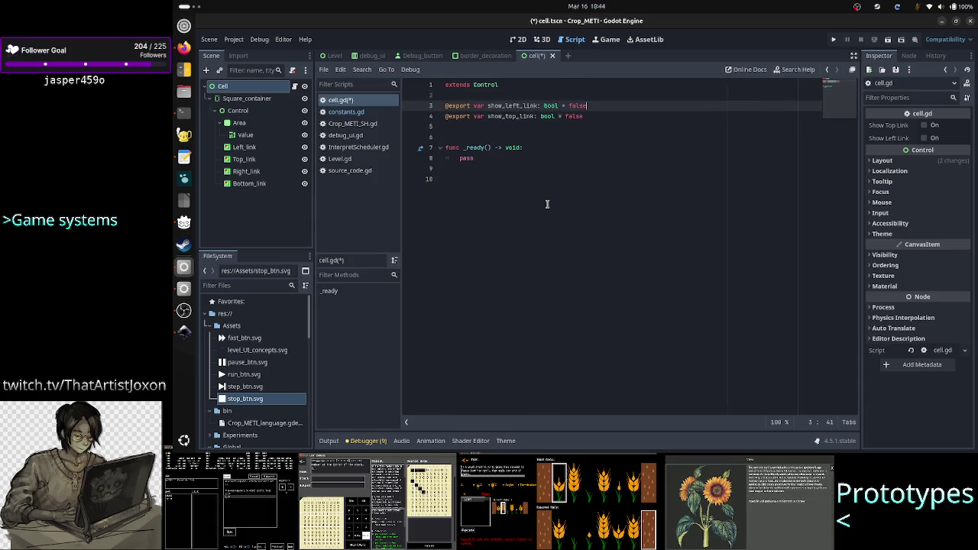
pyautogui.press('Down')
pyautogui.press('Down')
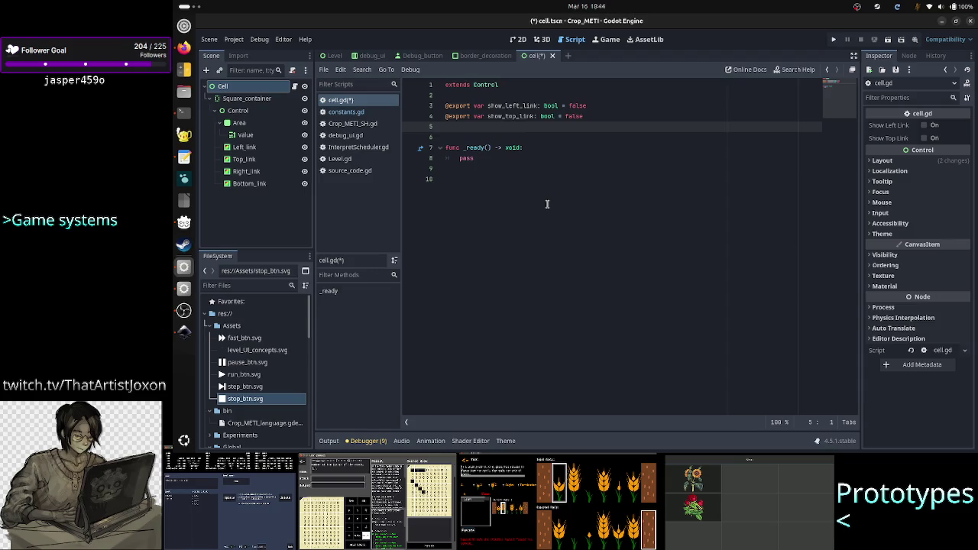
# Add exported show_right_link and show_bottom_link booleans, both defaulting to false
pyautogui.write('@export va')
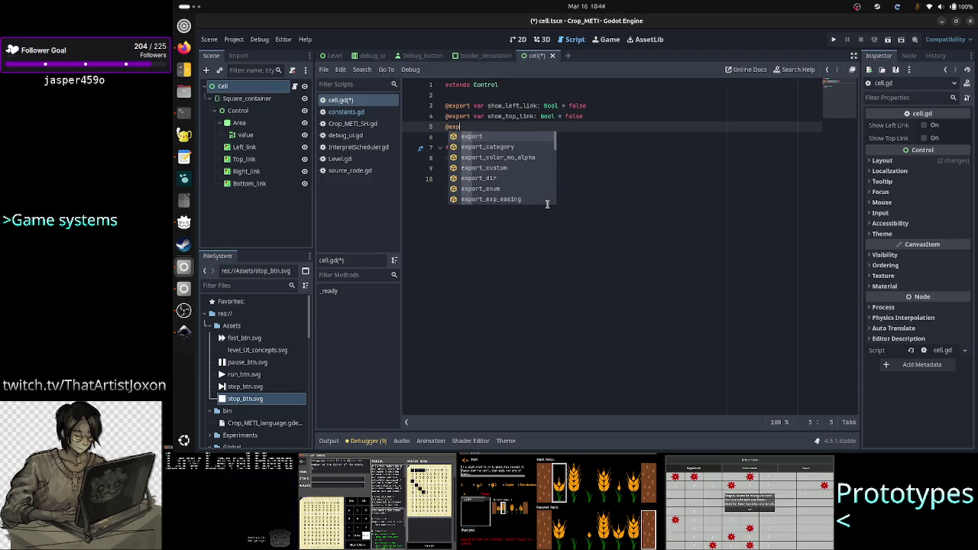
pyautogui.write('r show_ri')
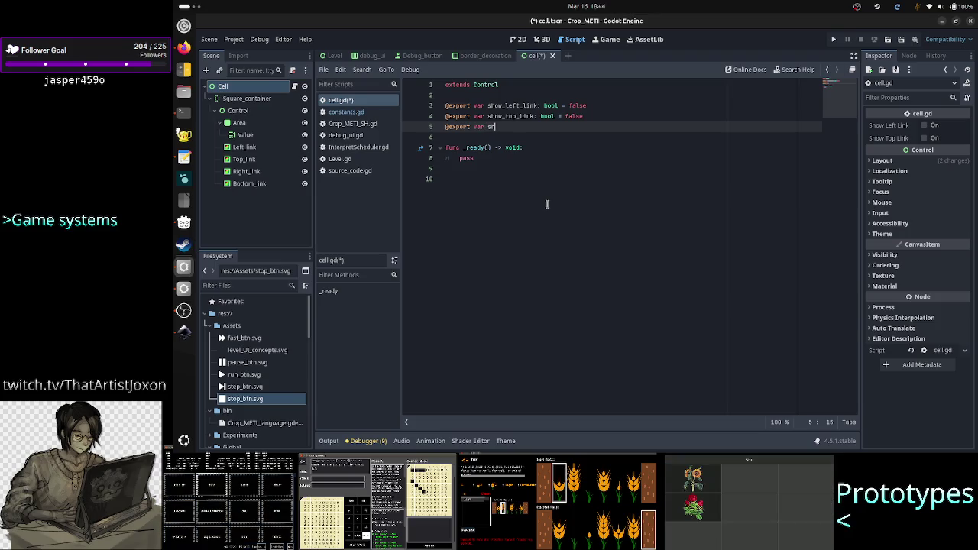
pyautogui.write('ght_lin')
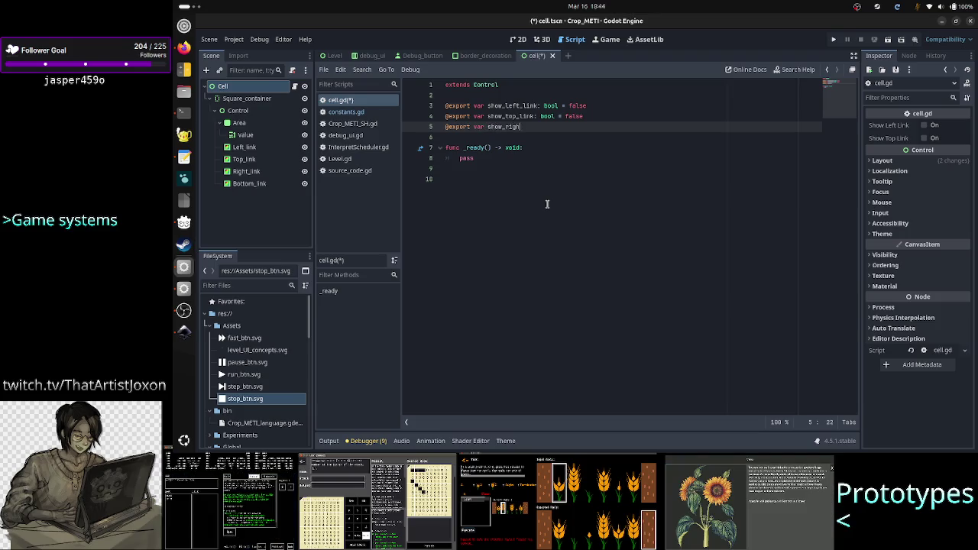
pyautogui.write('k: bool ')
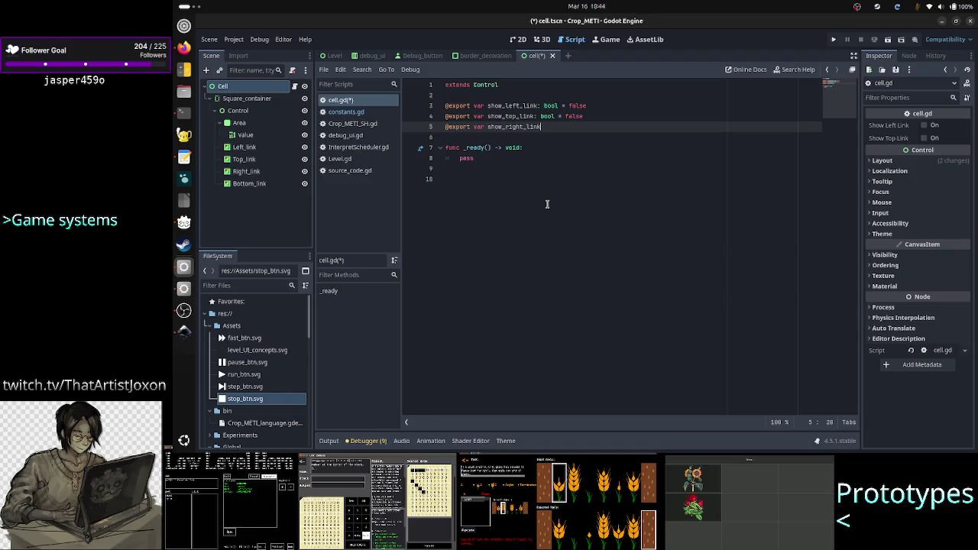
pyautogui.write('= false')
pyautogui.press('Return')
pyautogui.write('export var show_')
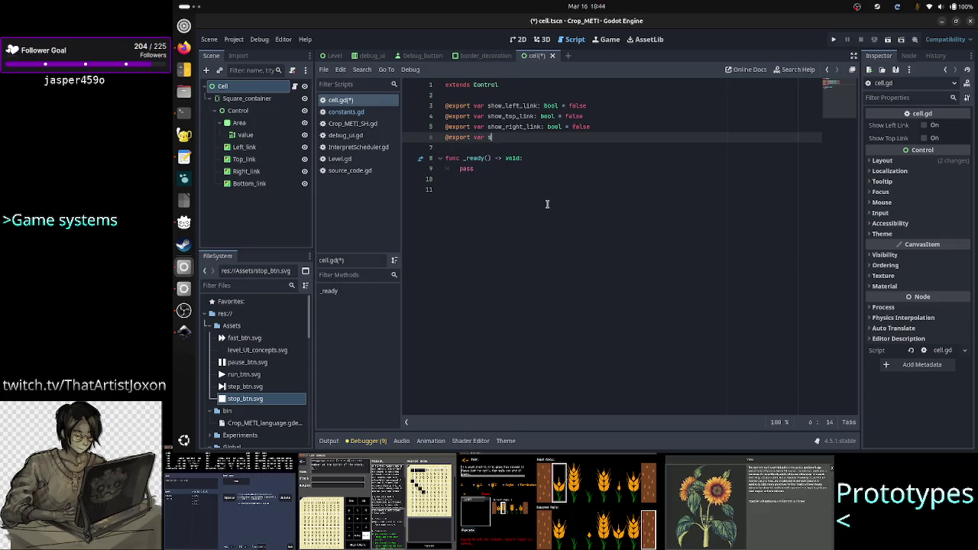
pyautogui.write('bottom')
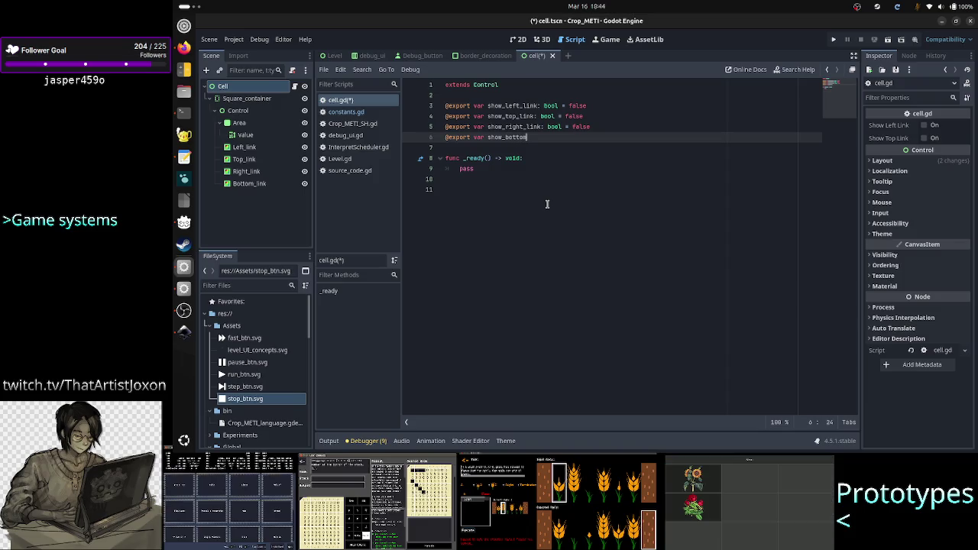
pyautogui.write('_link: bool ')
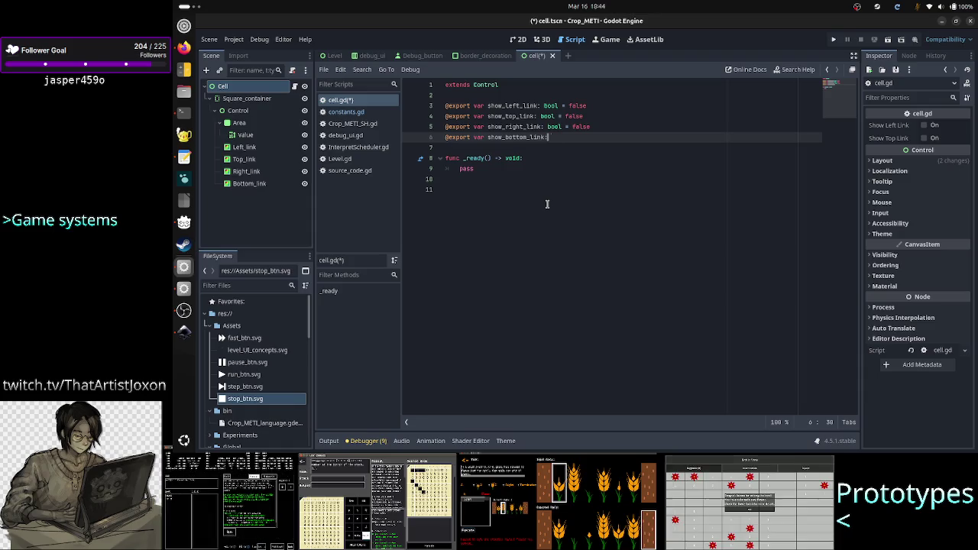
pyautogui.write('= false')
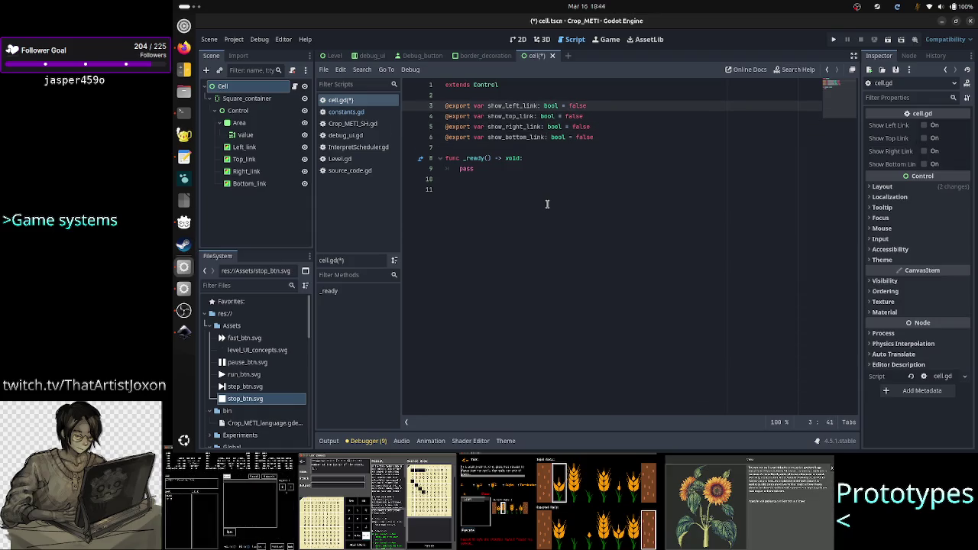
pyautogui.press('Down')
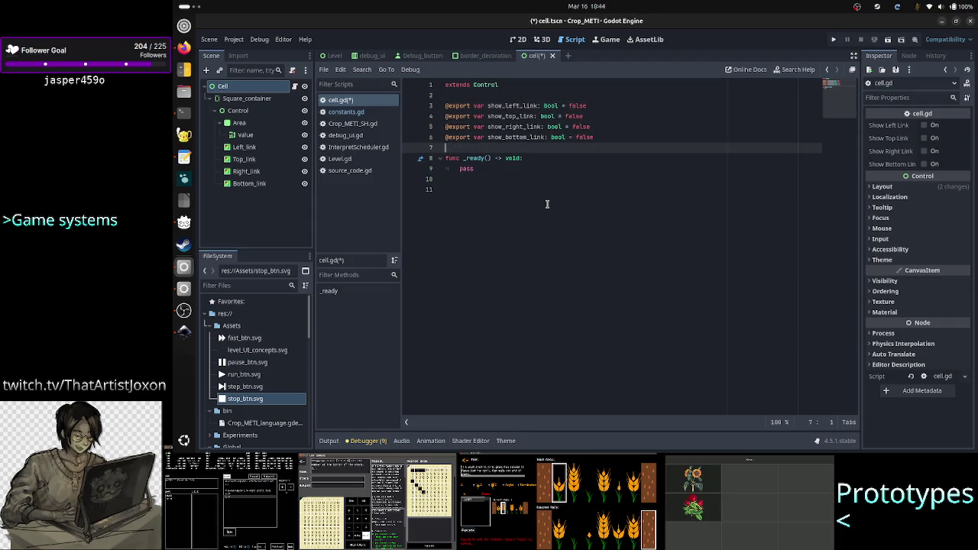
pyautogui.press('Up')
pyautogui.press('Up')
pyautogui.press('Up')
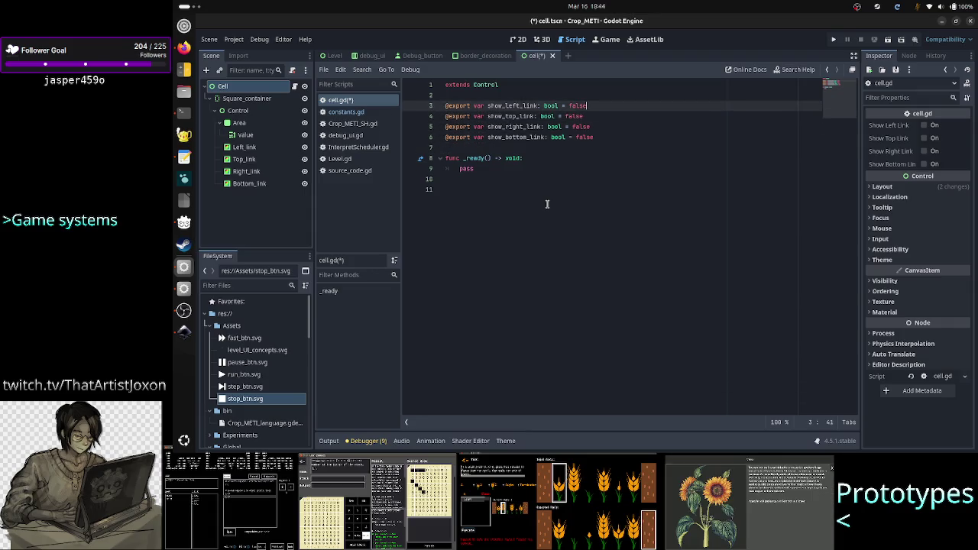
pyautogui.press('Return')
pyautogui.press('Return')
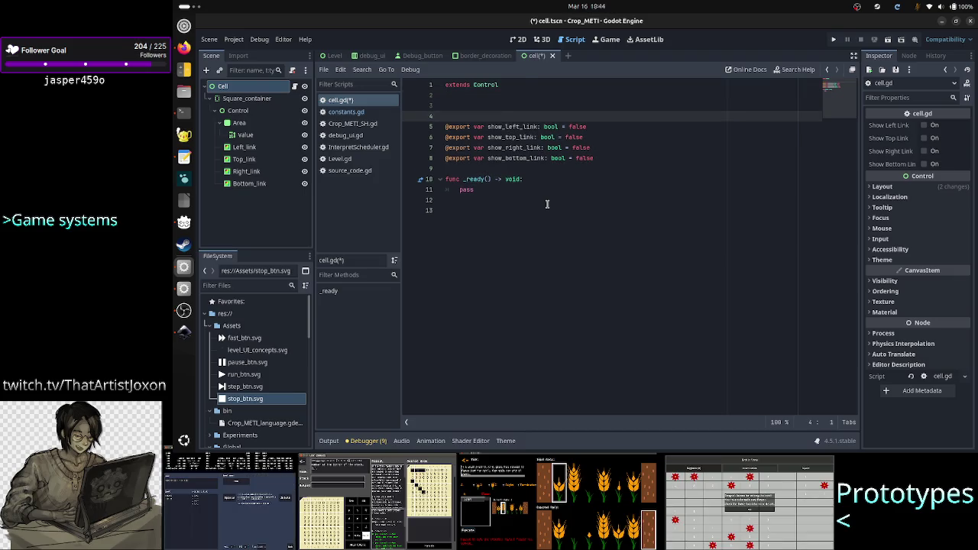
pyautogui.press('Up')
pyautogui.write('onrea')
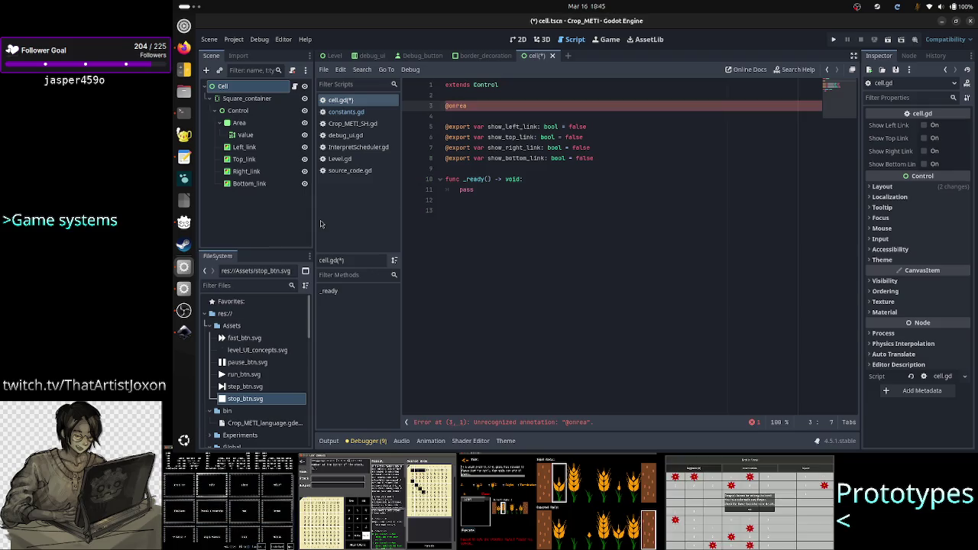
# Mark the Left_link, Top_link, Right_link and Bottom_link nodes for access as unique names
pyautogui.click(252, 148)
pyautogui.rightClick(260, 151)
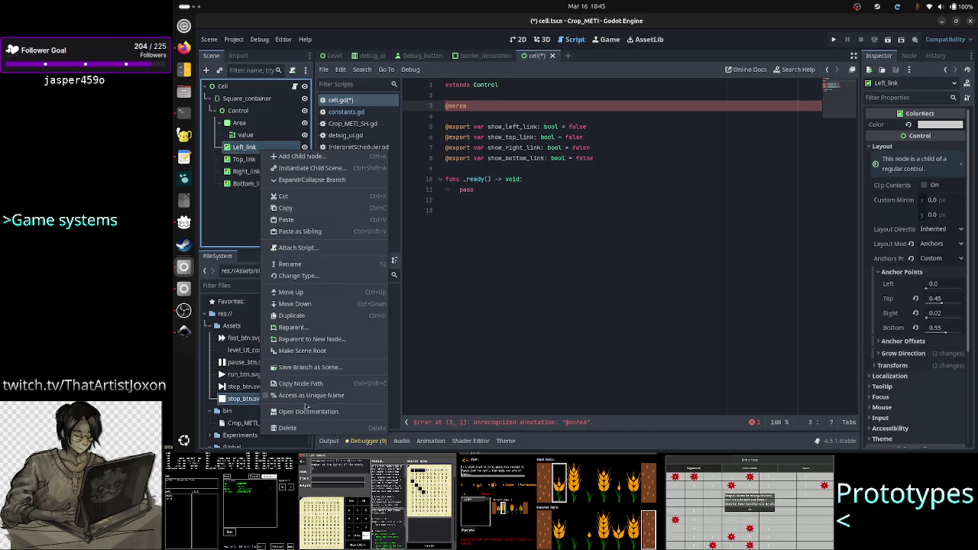
pyautogui.click(252, 206)
pyautogui.click(249, 160)
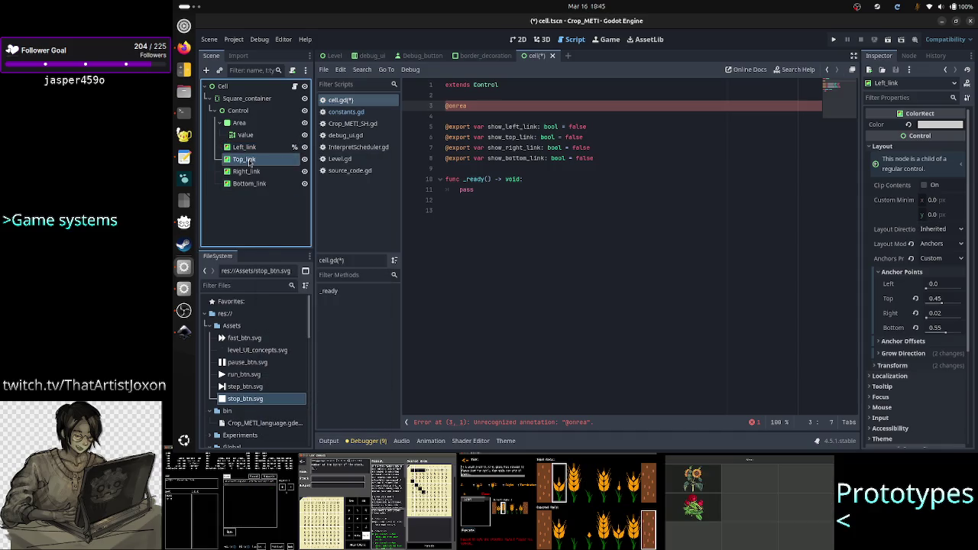
pyautogui.rightClick(251, 160)
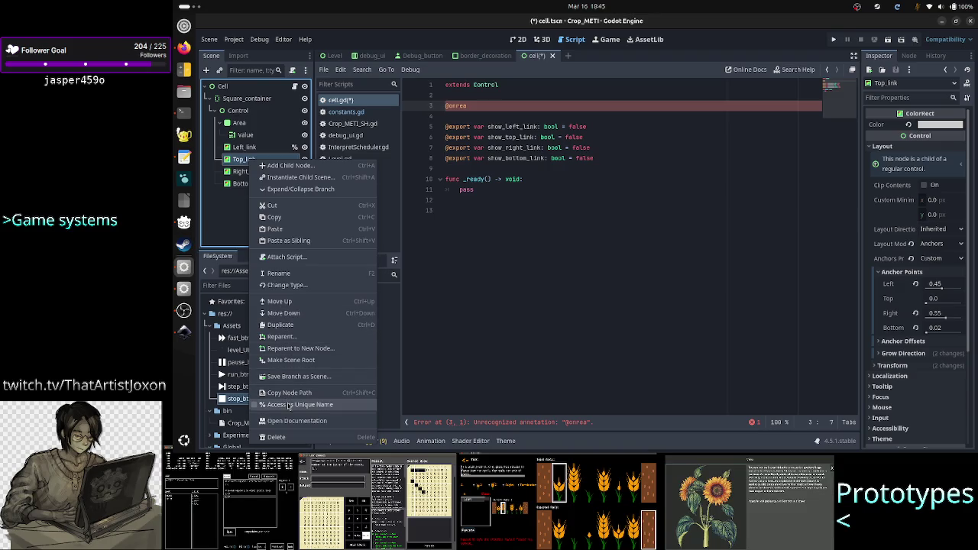
pyautogui.press('Escape')
pyautogui.click(250, 172)
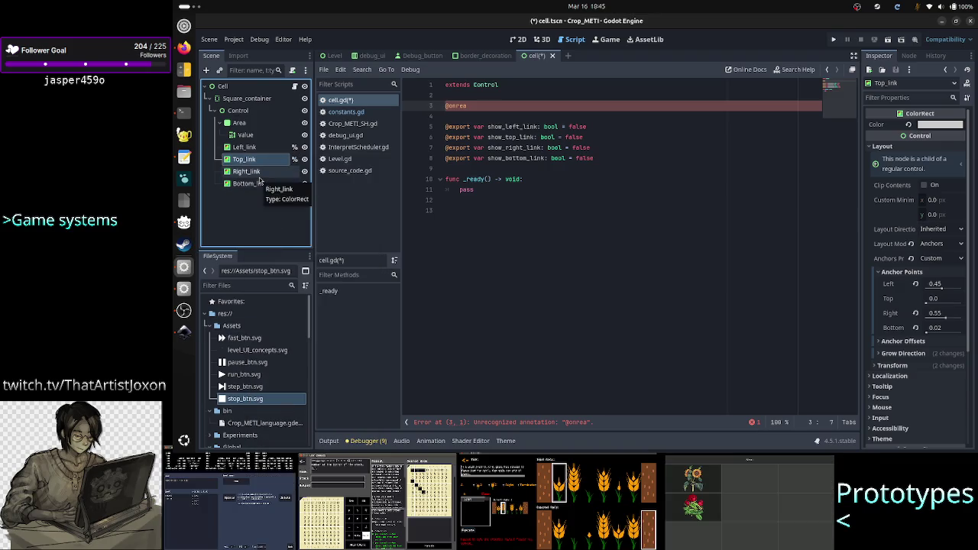
pyautogui.rightClick(255, 169)
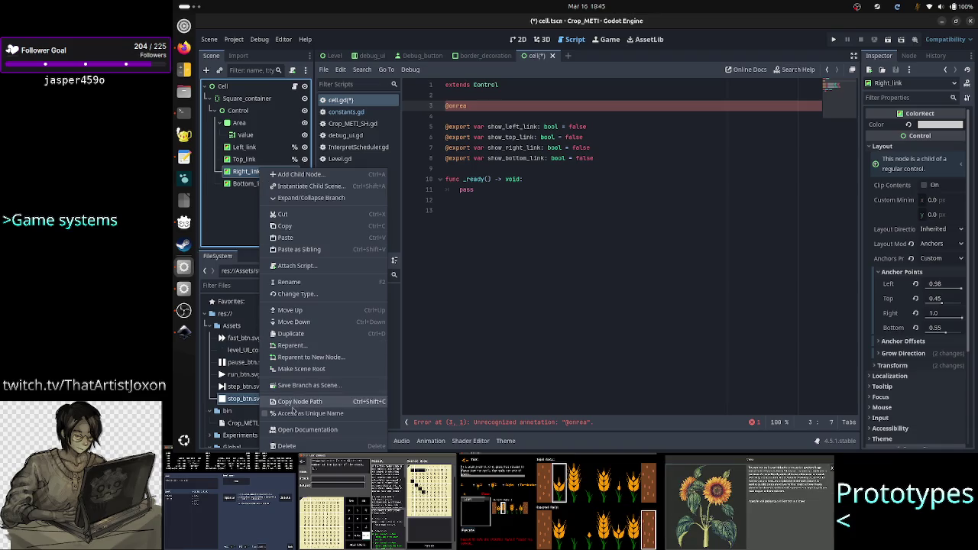
pyautogui.click(294, 401)
pyautogui.click(249, 183)
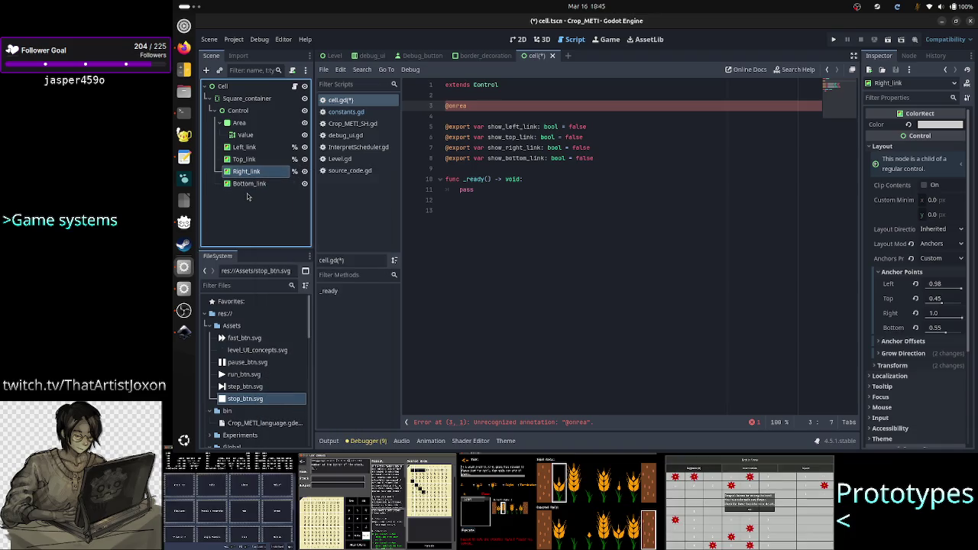
pyautogui.rightClick(252, 183)
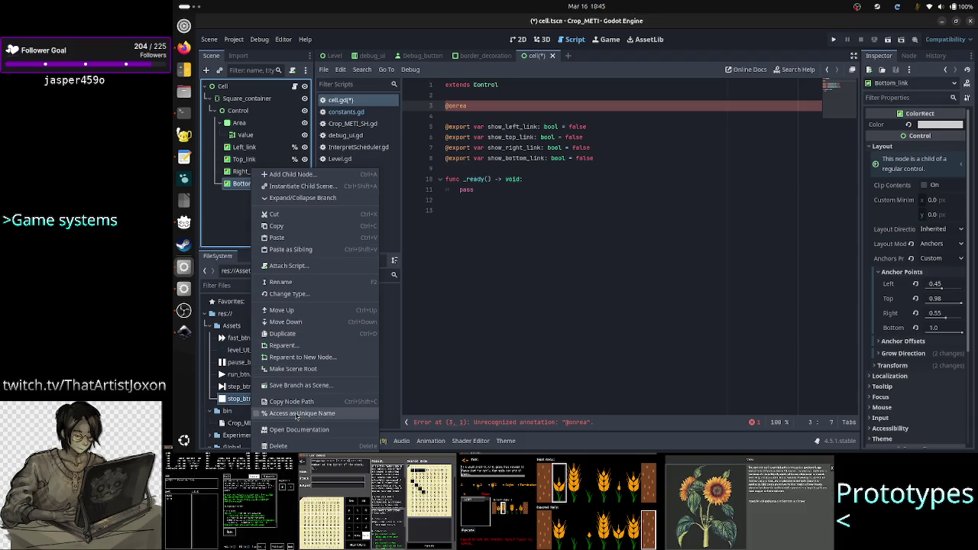
pyautogui.press('Escape')
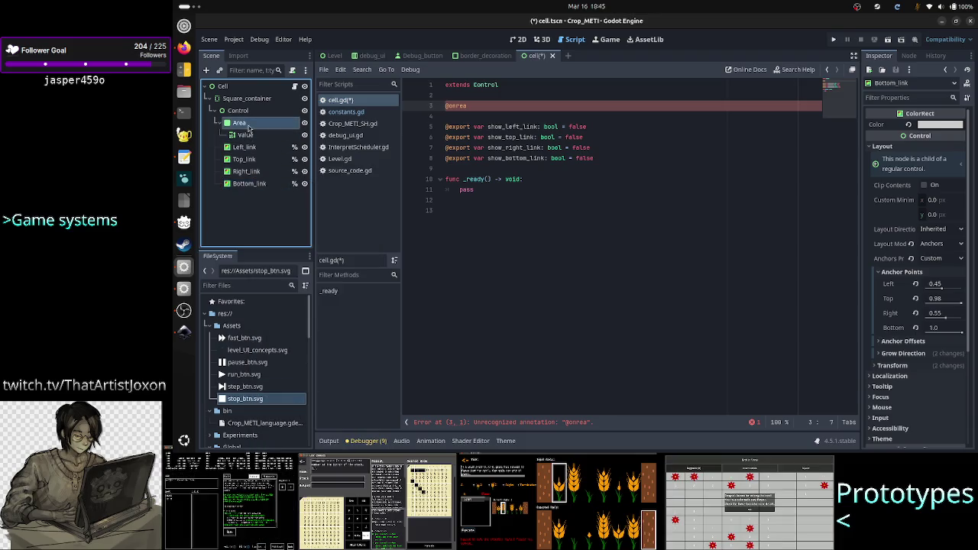
# Mark the Area and Value nodes as unique names as well
pyautogui.rightClick(255, 124)
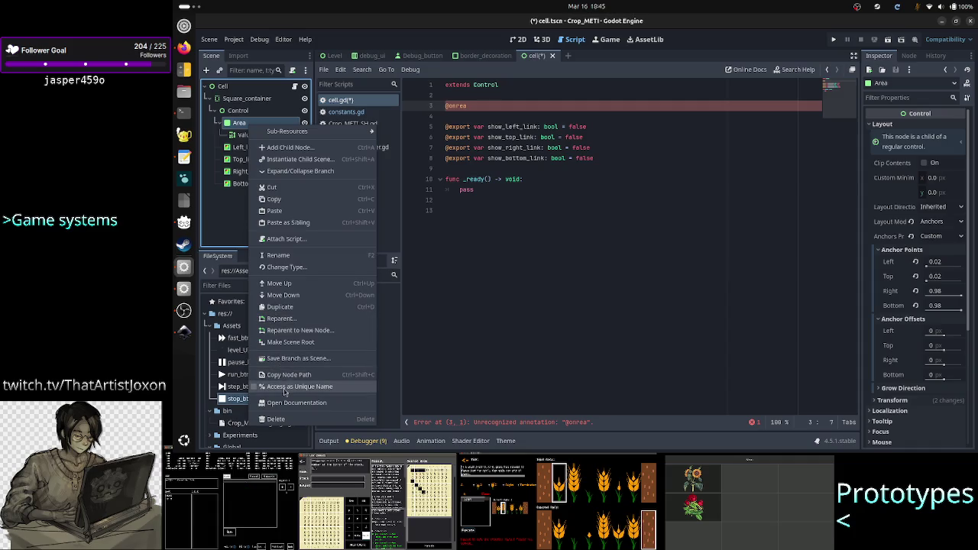
pyautogui.click(291, 386)
pyautogui.click(251, 136)
pyautogui.rightClick(252, 136)
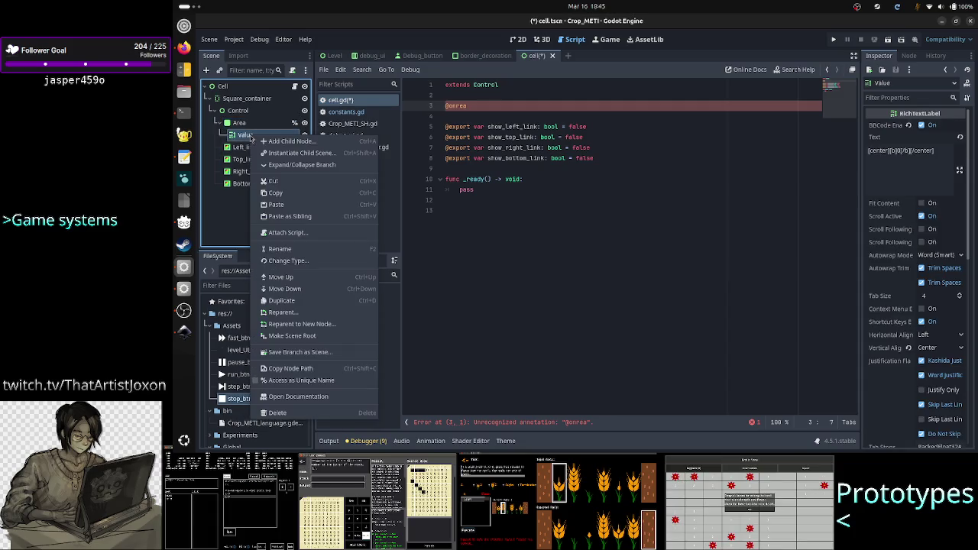
pyautogui.click(287, 381)
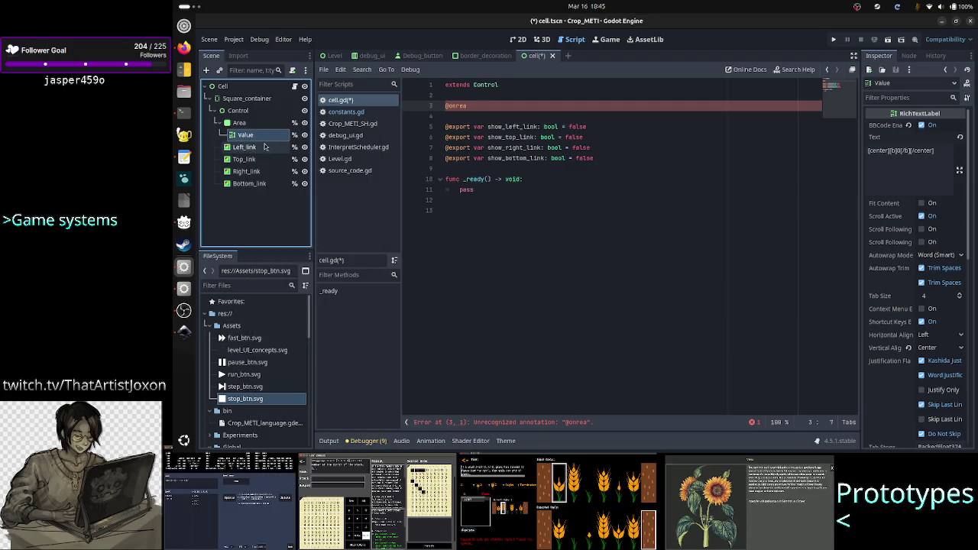
# Check the Cell node's four Show link toggles in the Inspector, then return to line 3 of cell.gd
pyautogui.click(239, 111)
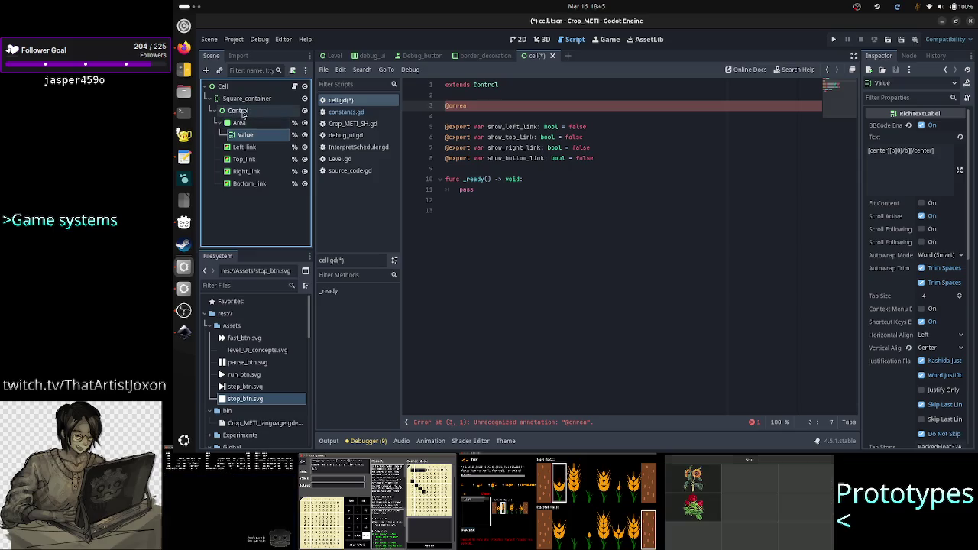
pyautogui.click(247, 98)
pyautogui.click(223, 85)
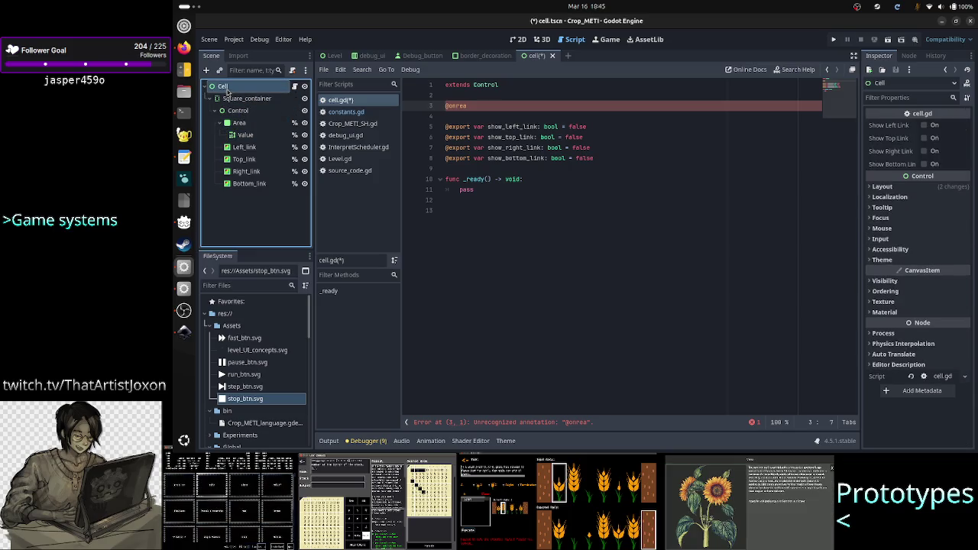
pyautogui.click(521, 115)
pyautogui.press('Left')
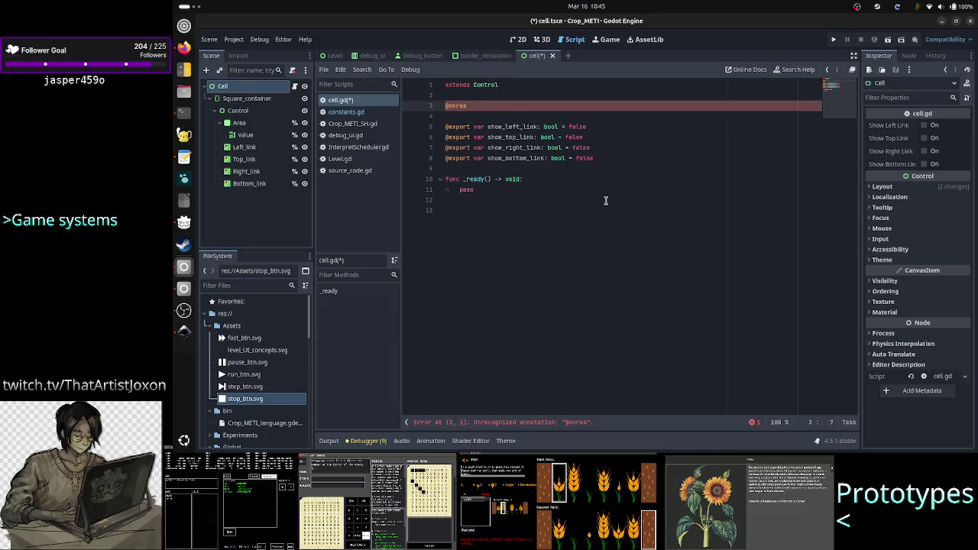
pyautogui.write('dy ')
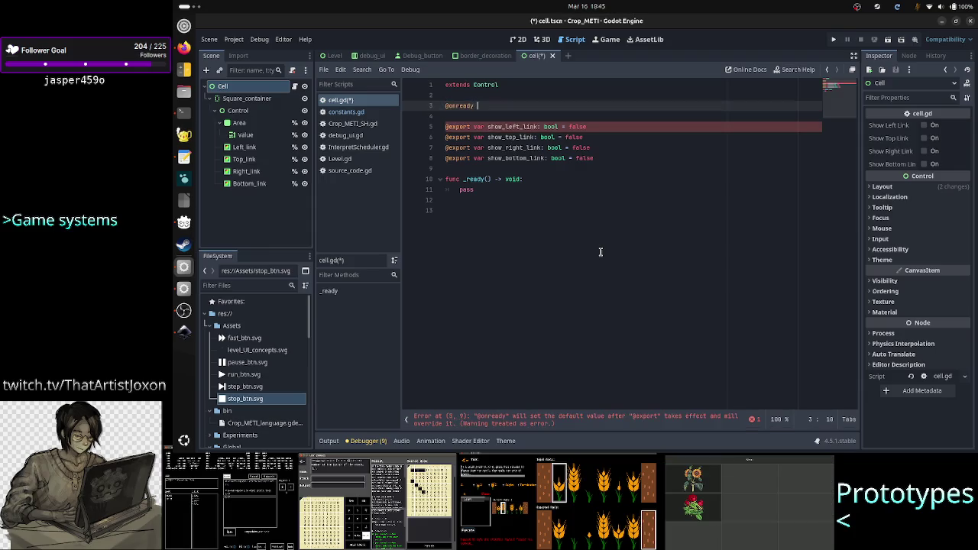
pyautogui.write('var ')
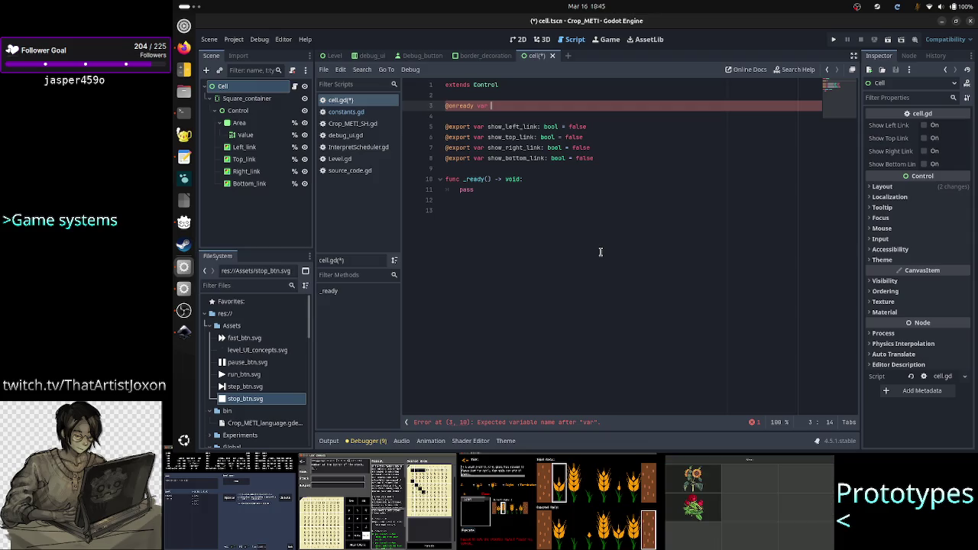
pyautogui.write('lef')
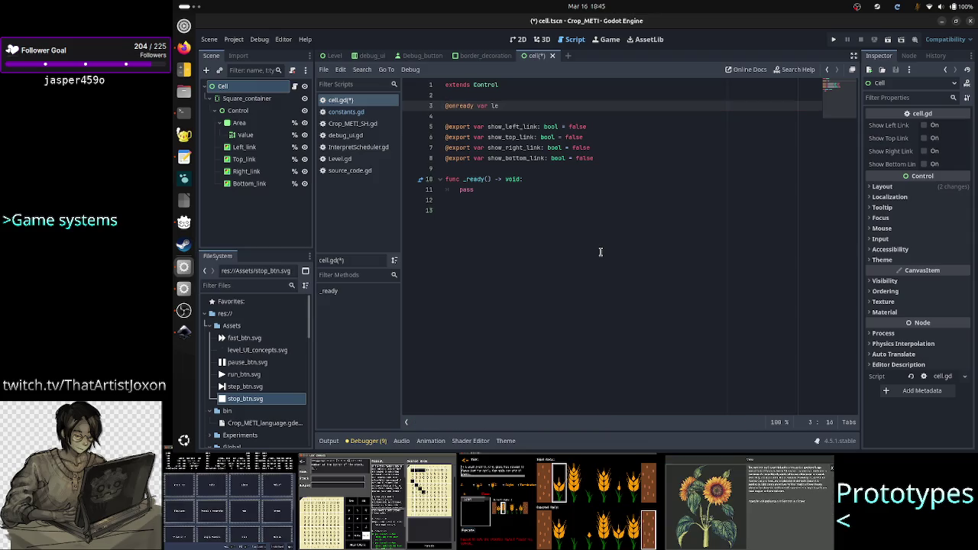
pyautogui.write('t_link')
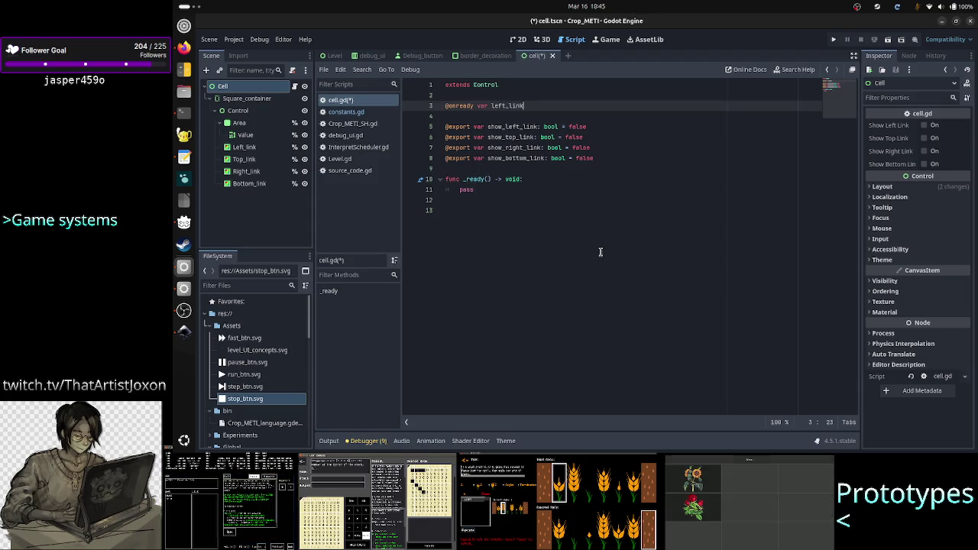
pyautogui.write(':')
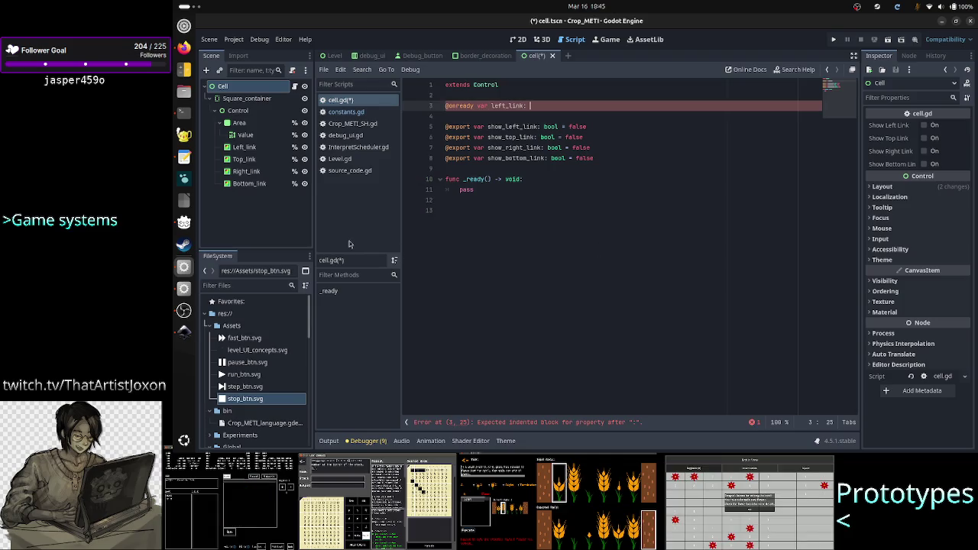
pyautogui.click(255, 150)
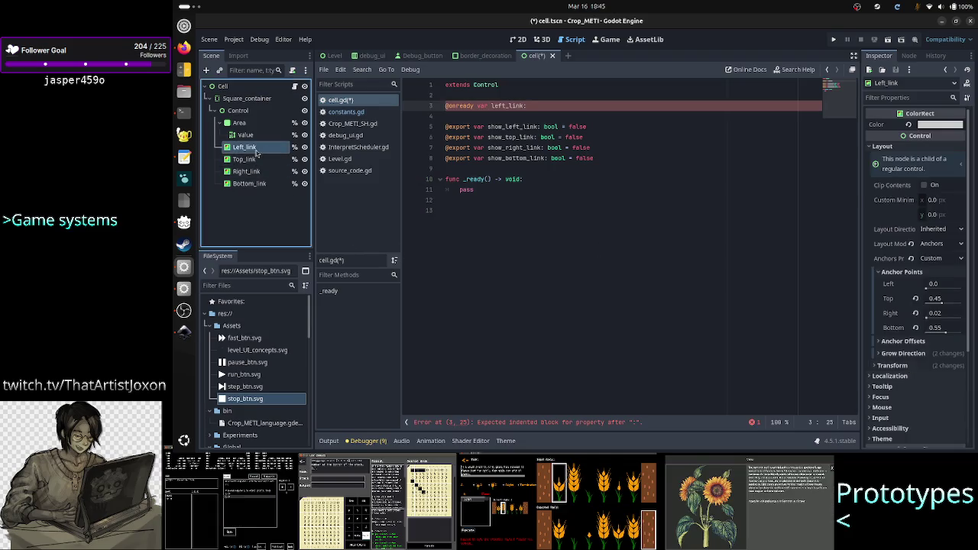
pyautogui.click(565, 106)
pyautogui.write('ColorRect = %')
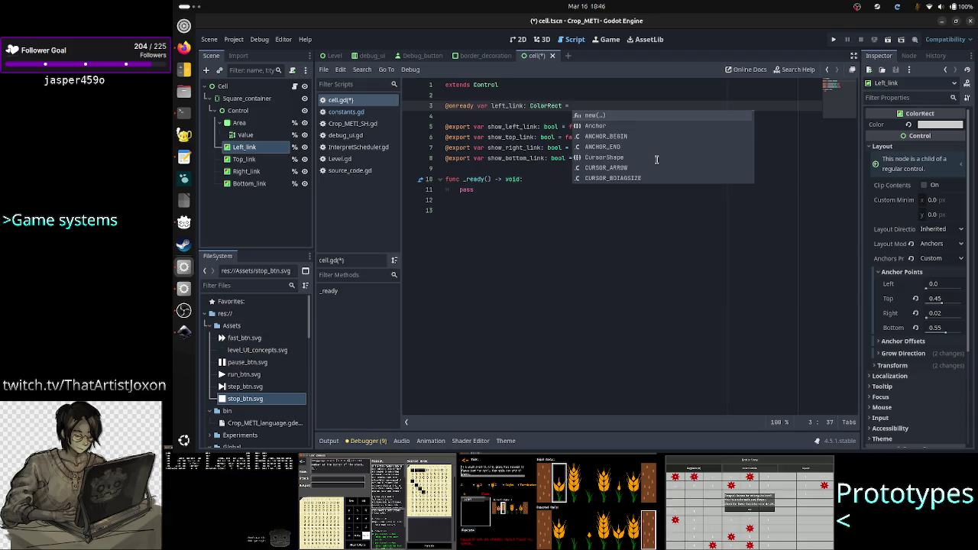
pyautogui.press('Escape')
pyautogui.write('Le')
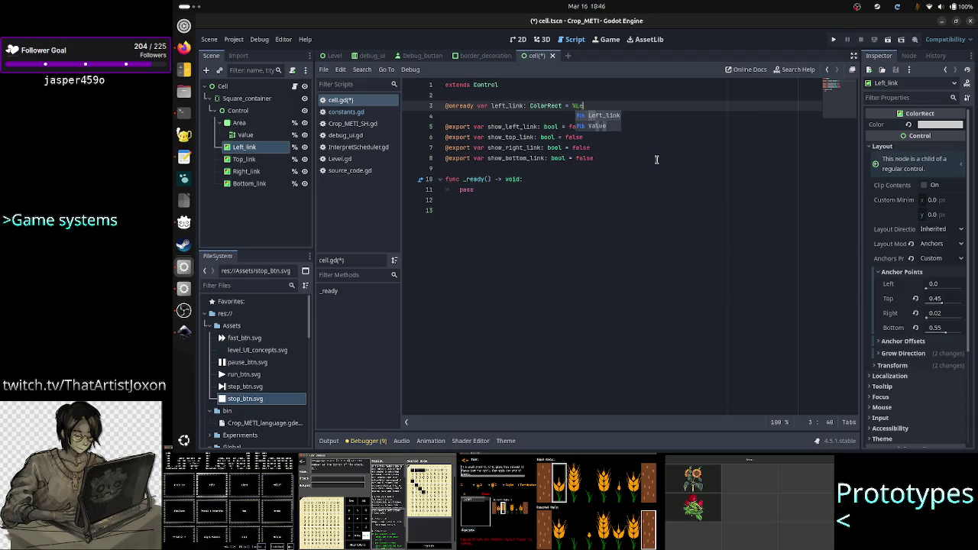
pyautogui.press('Return')
pyautogui.press('Return')
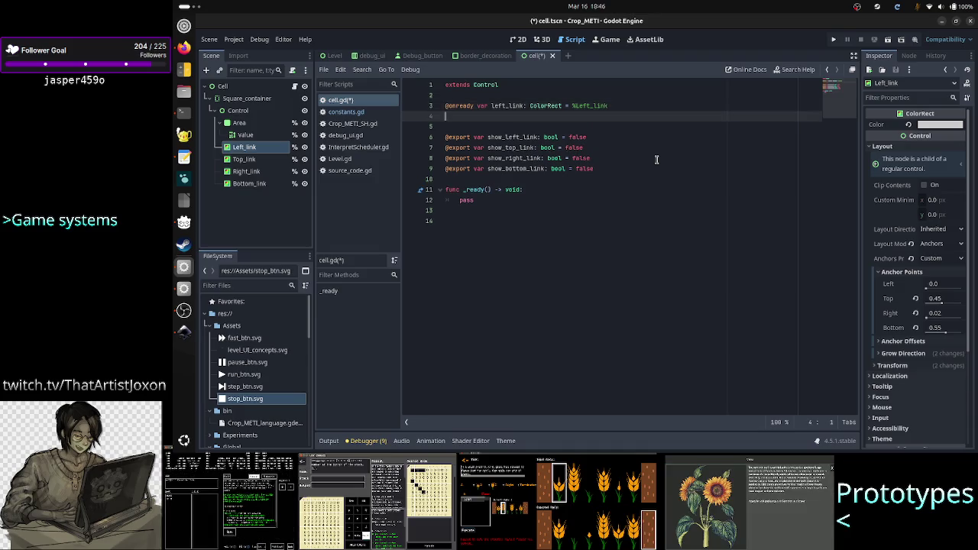
pyautogui.write('@onready var ')
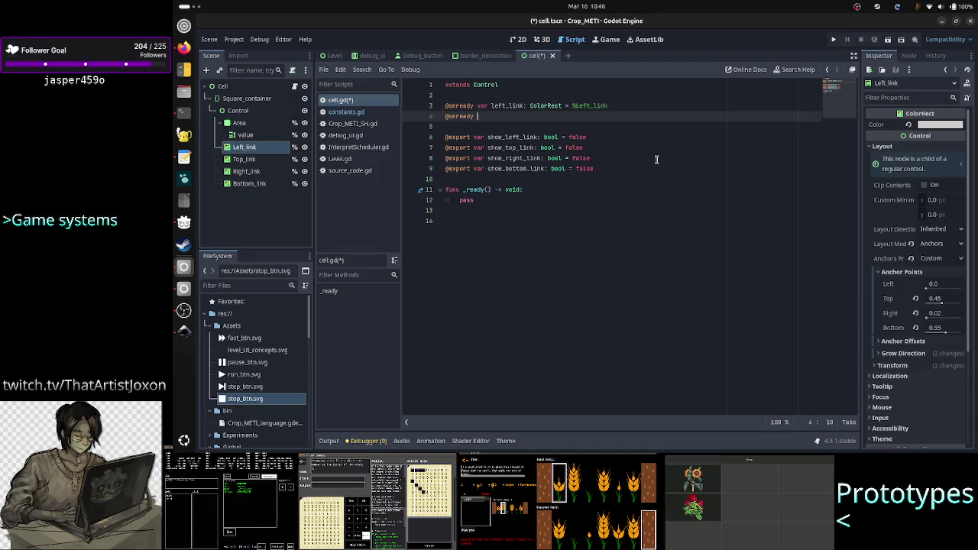
pyautogui.write('top_lin')
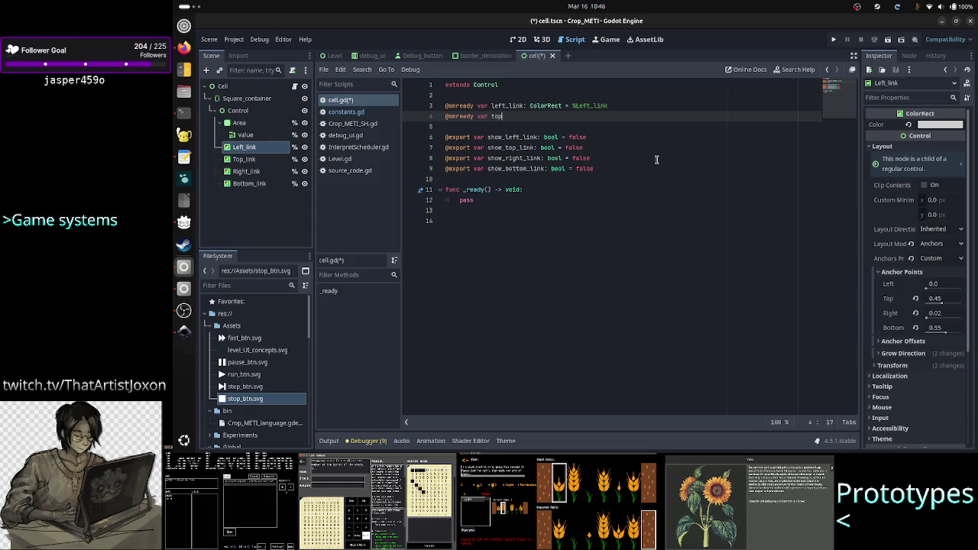
pyautogui.write('k: ColorR')
pyautogui.press('Return')
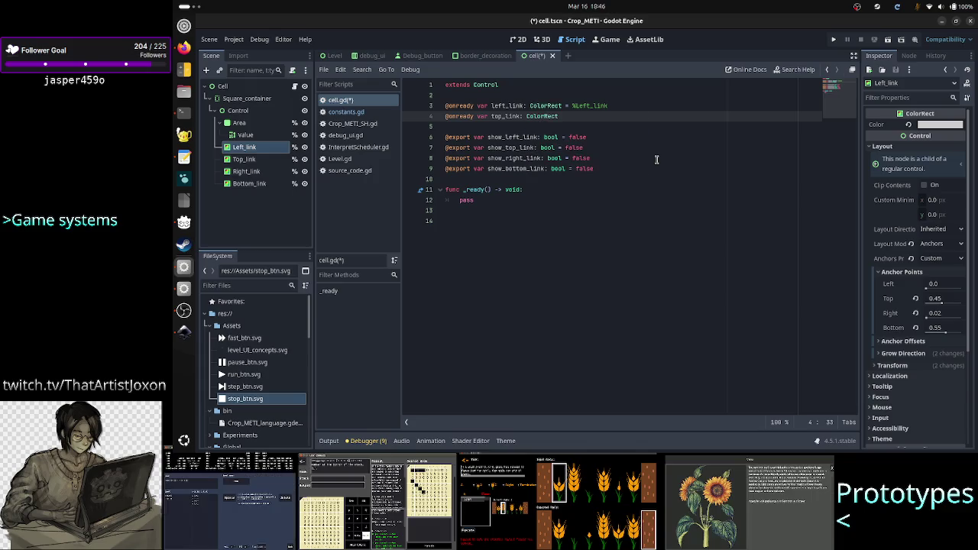
pyautogui.write('%')
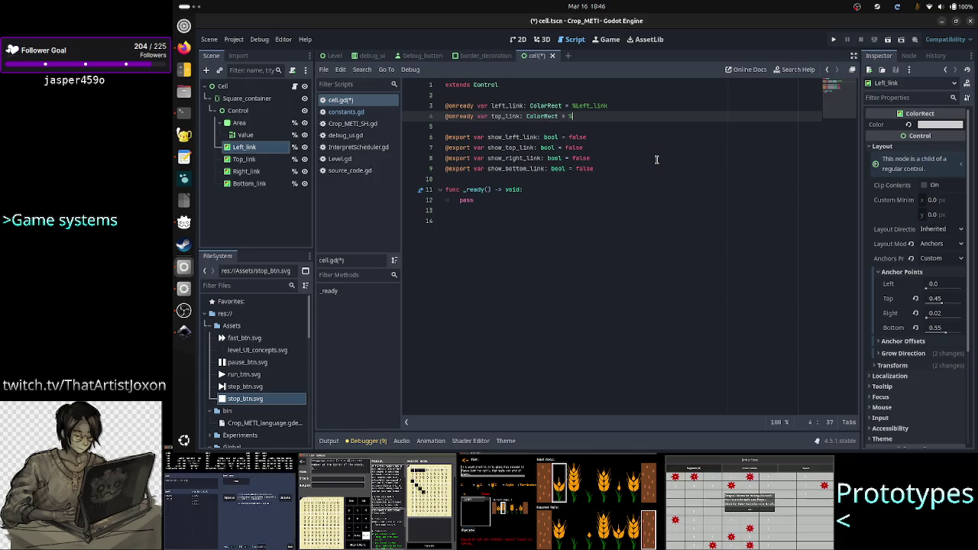
pyautogui.write('To')
pyautogui.press('Return')
pyautogui.press('Return')
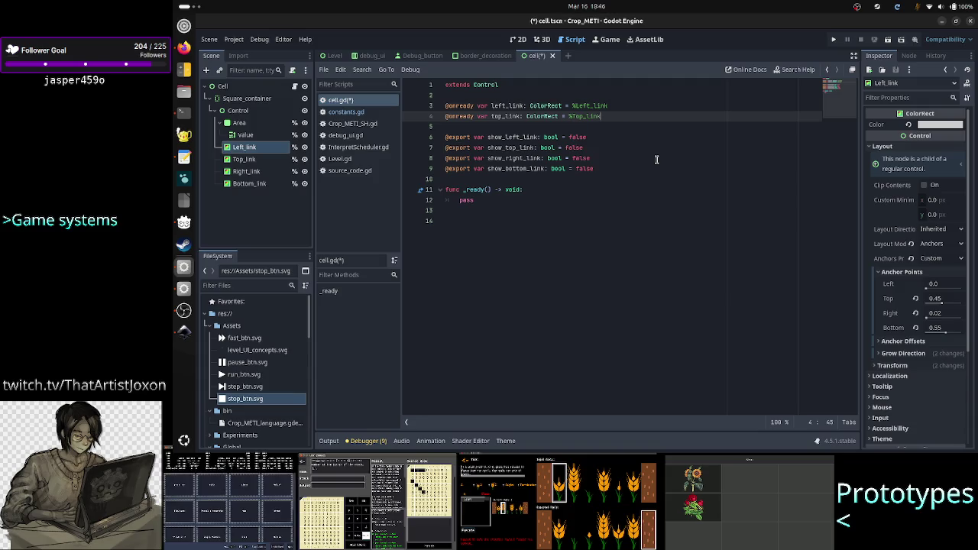
pyautogui.write('@onready ')
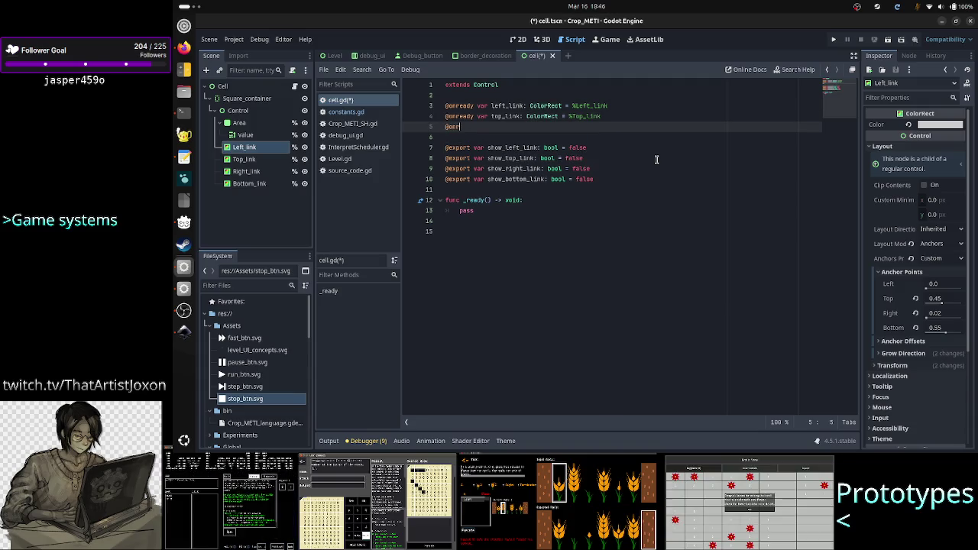
pyautogui.write('var ri')
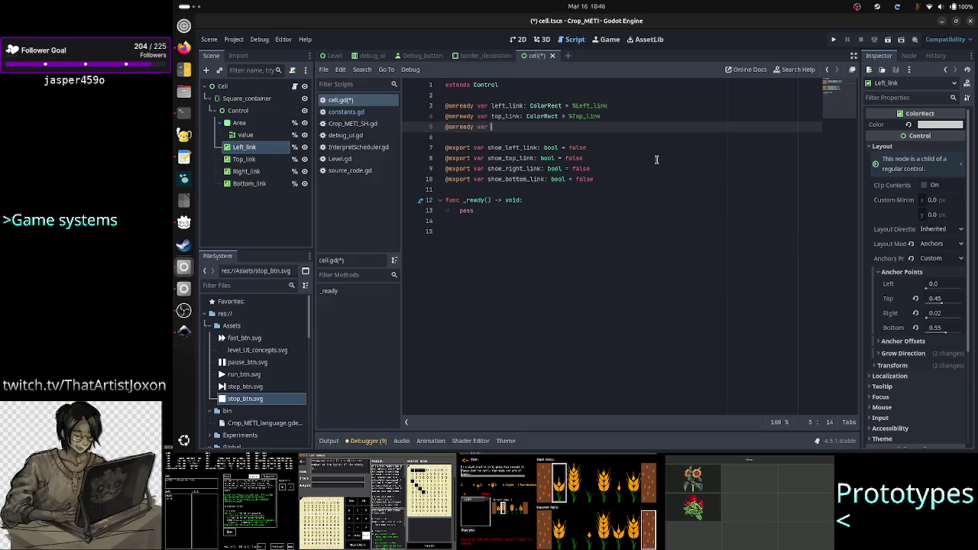
pyautogui.write('ght_link: C')
pyautogui.write('olorR')
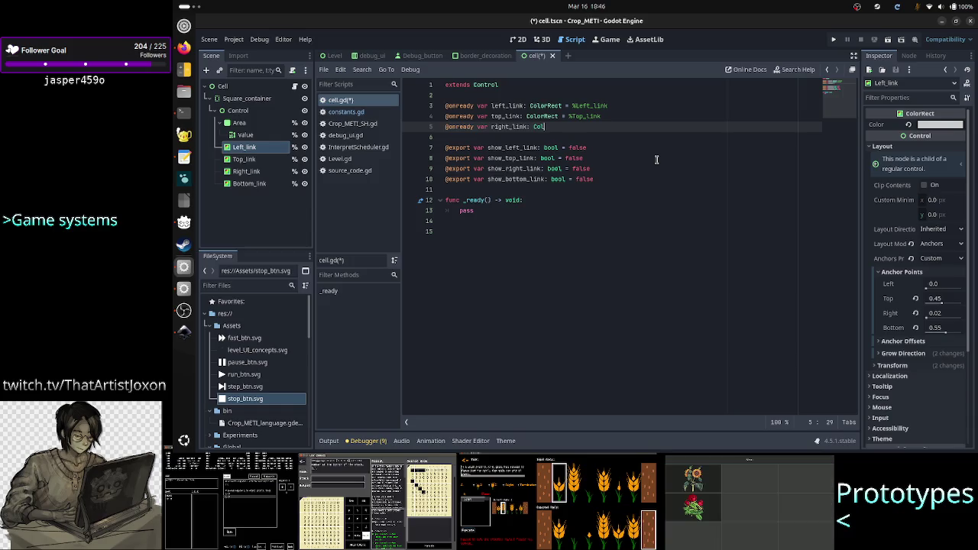
pyautogui.press('Return')
pyautogui.write('= ')
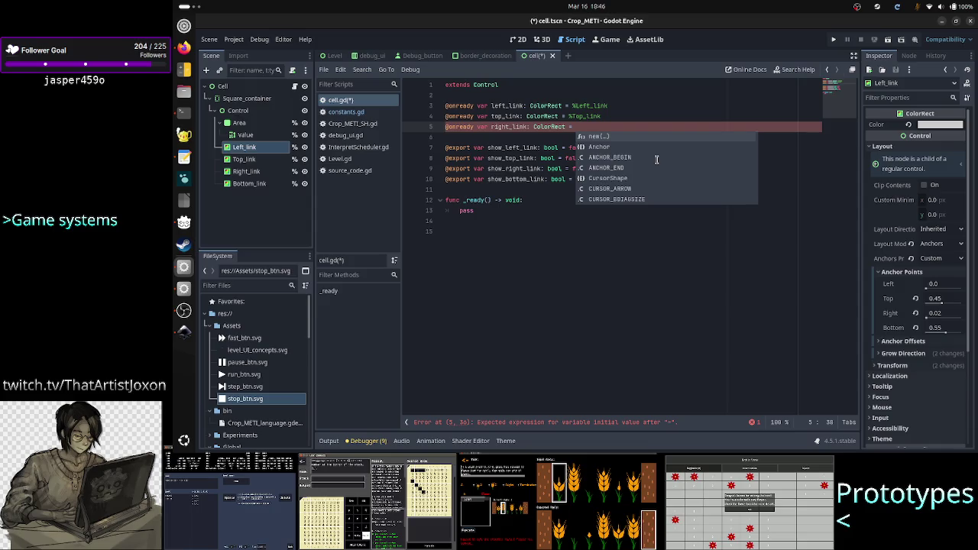
pyautogui.write('%r')
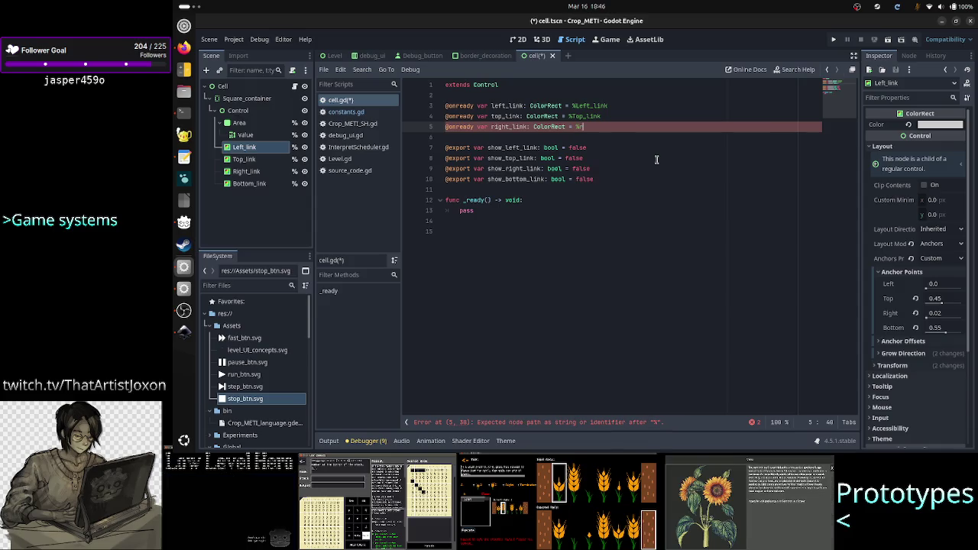
pyautogui.press('Return')
pyautogui.press('Return')
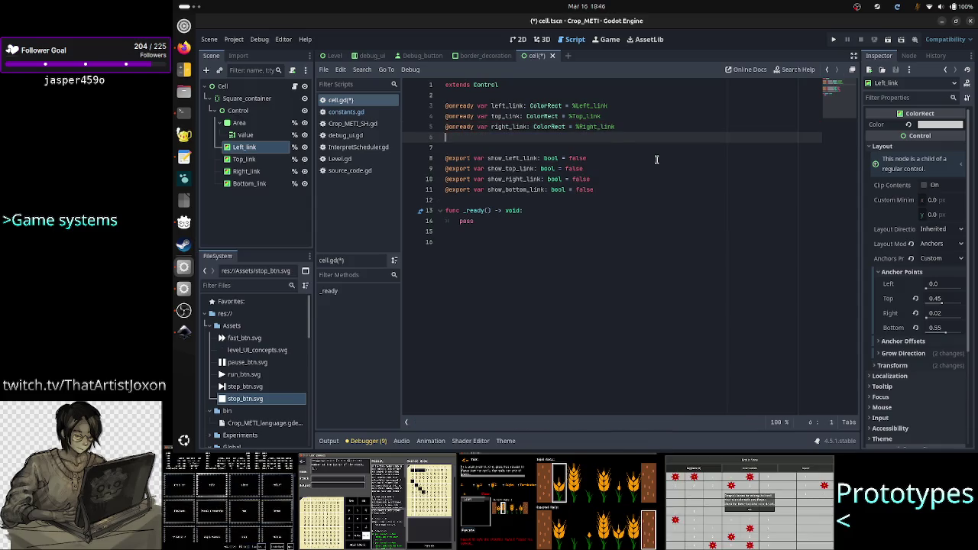
pyautogui.write('@onready v')
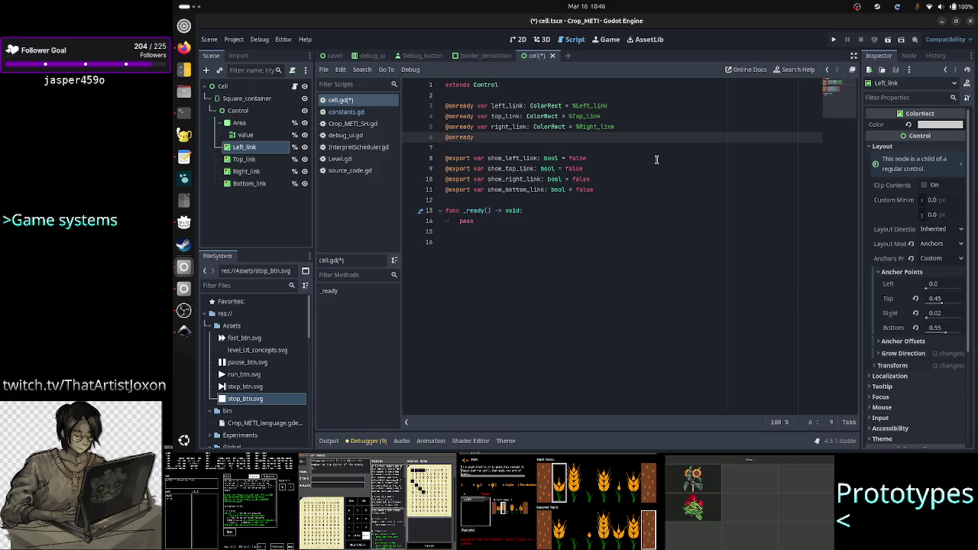
pyautogui.write('ar botto')
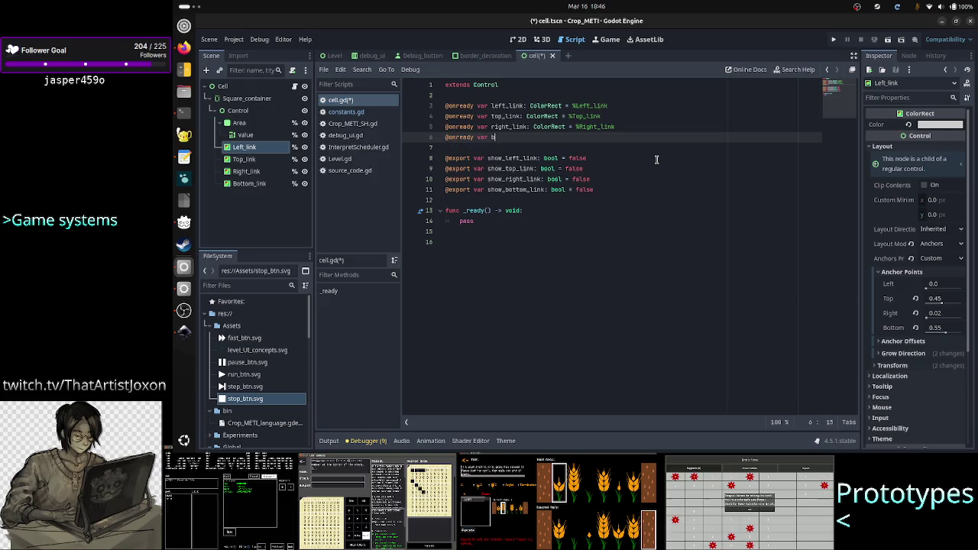
pyautogui.write('m_link: ')
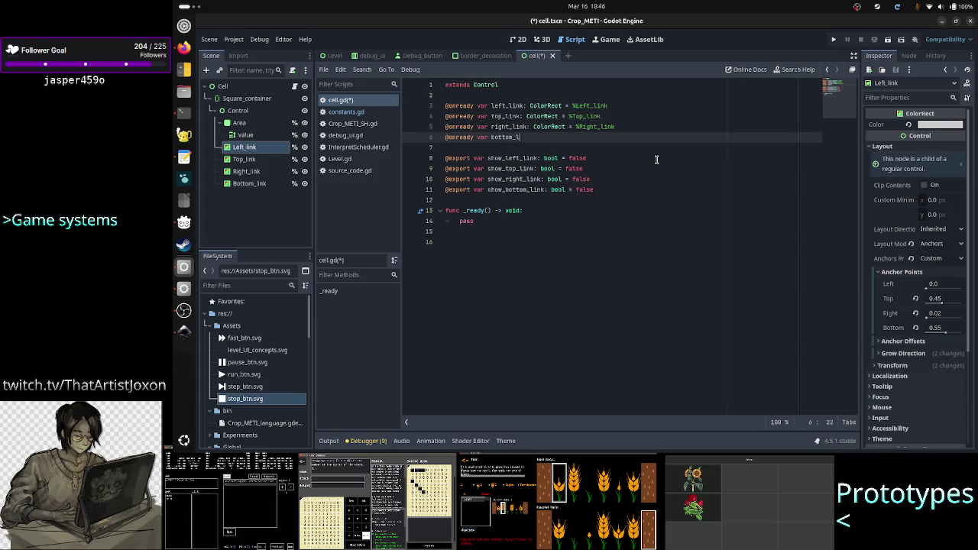
pyautogui.write('ColorRect')
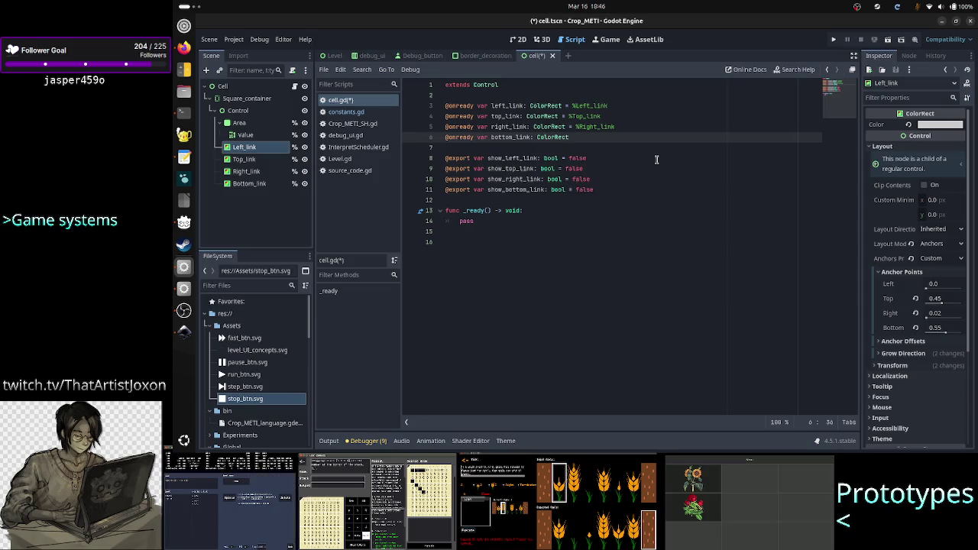
pyautogui.write(' = ')
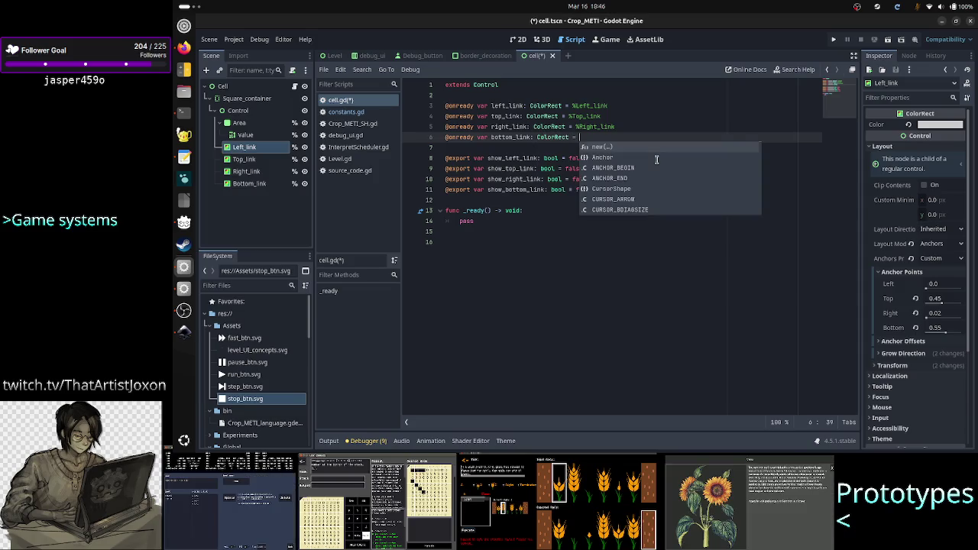
pyautogui.write('%b')
pyautogui.press('Return')
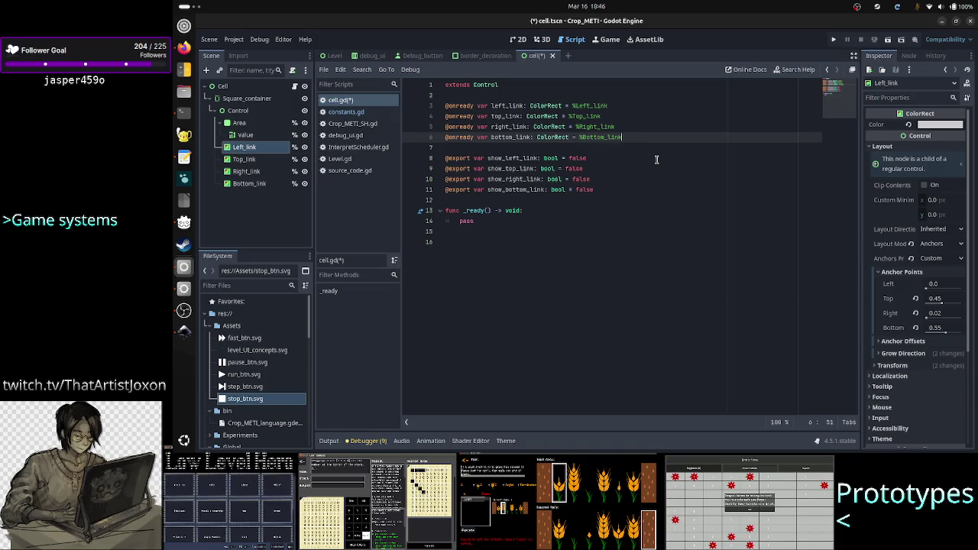
pyautogui.press('Return')
pyautogui.press('BackSpace')
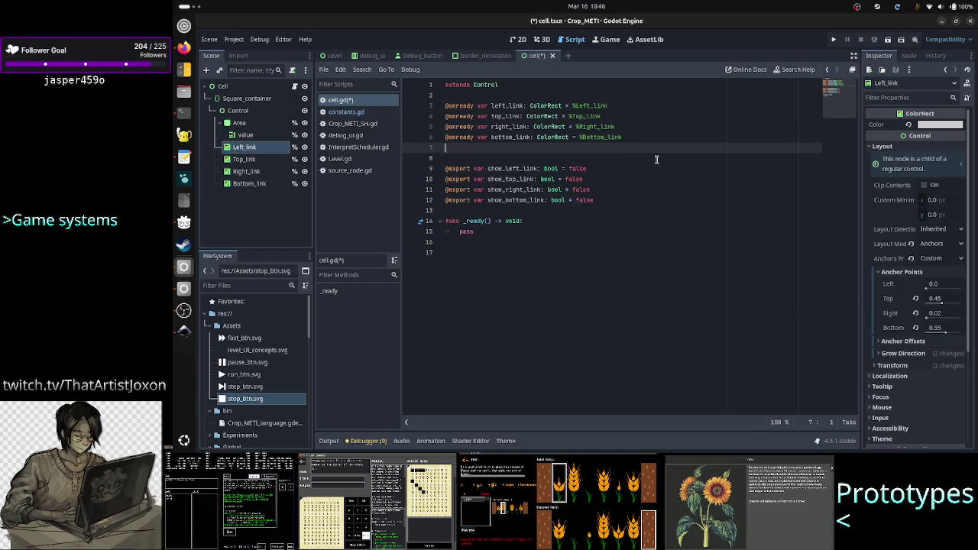
pyautogui.press('Up')
pyautogui.press('Up')
pyautogui.press('Up')
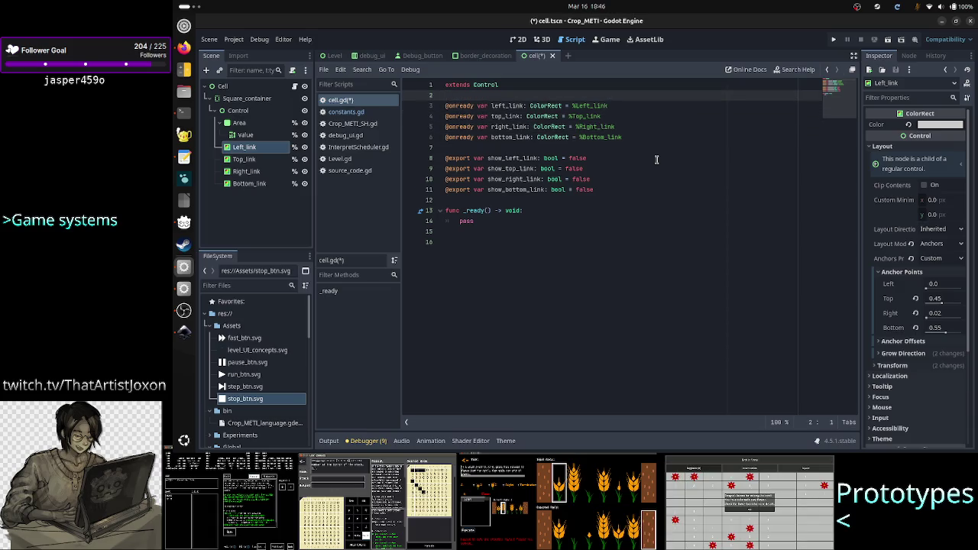
pyautogui.press('Return')
pyautogui.press('Return')
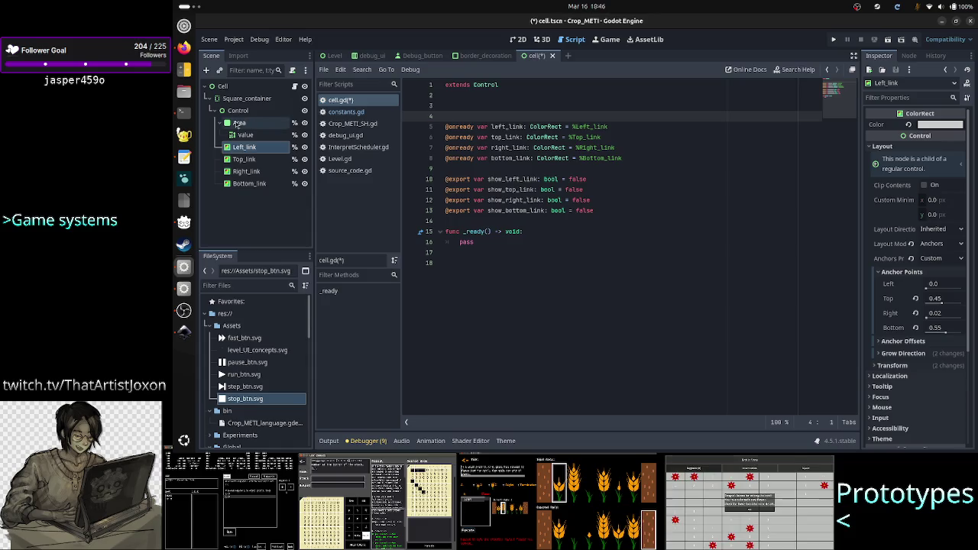
# Inspect the Area and Value nodes in the cell scene's 2D view, then return to cell.gd
pyautogui.click(517, 40)
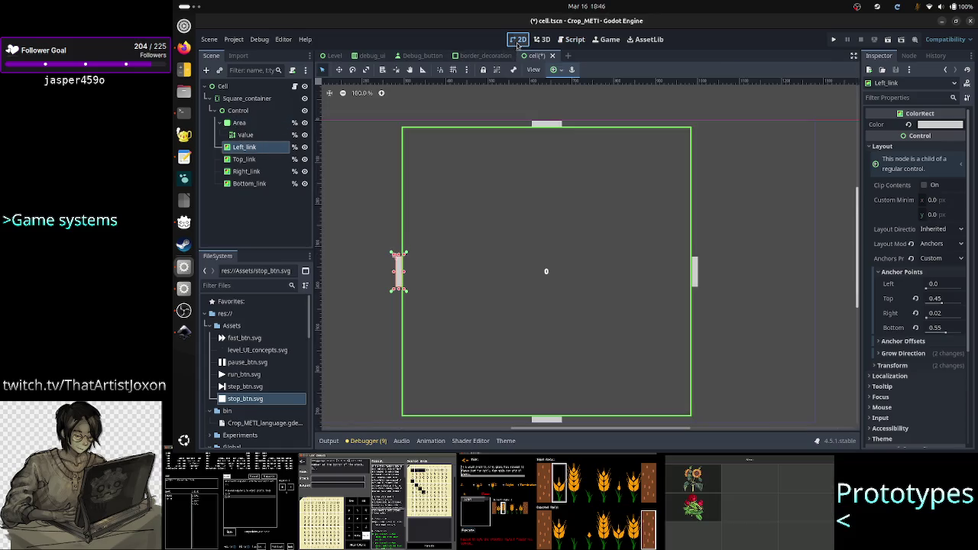
pyautogui.click(240, 125)
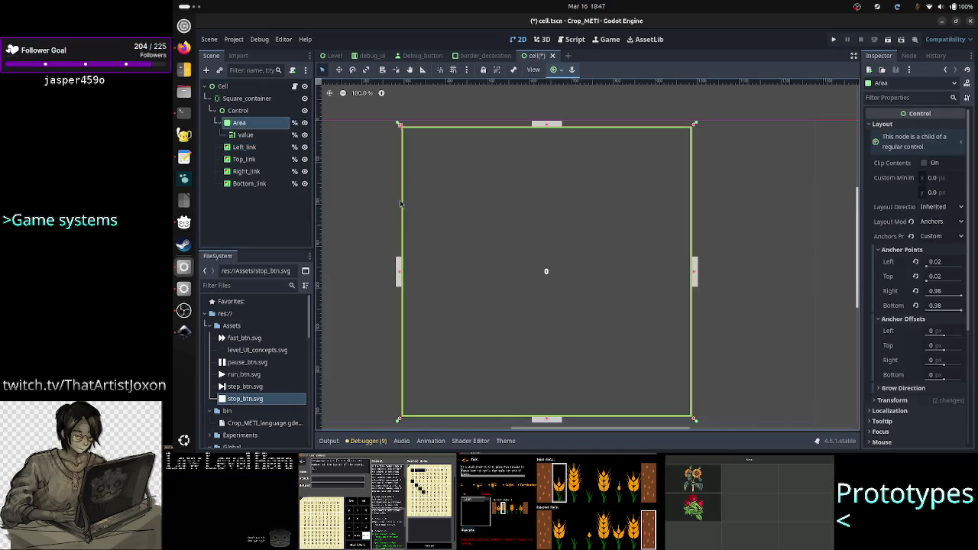
pyautogui.click(261, 136)
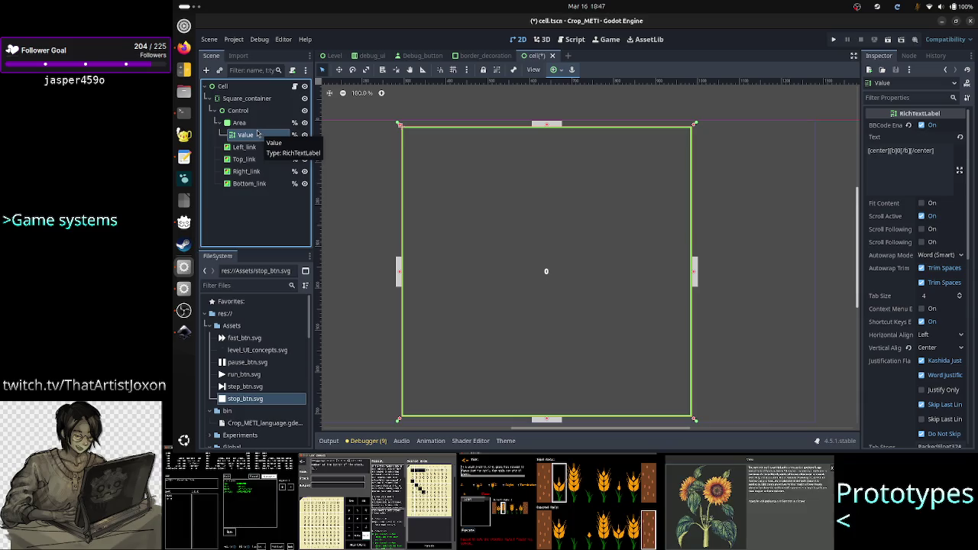
pyautogui.click(294, 87)
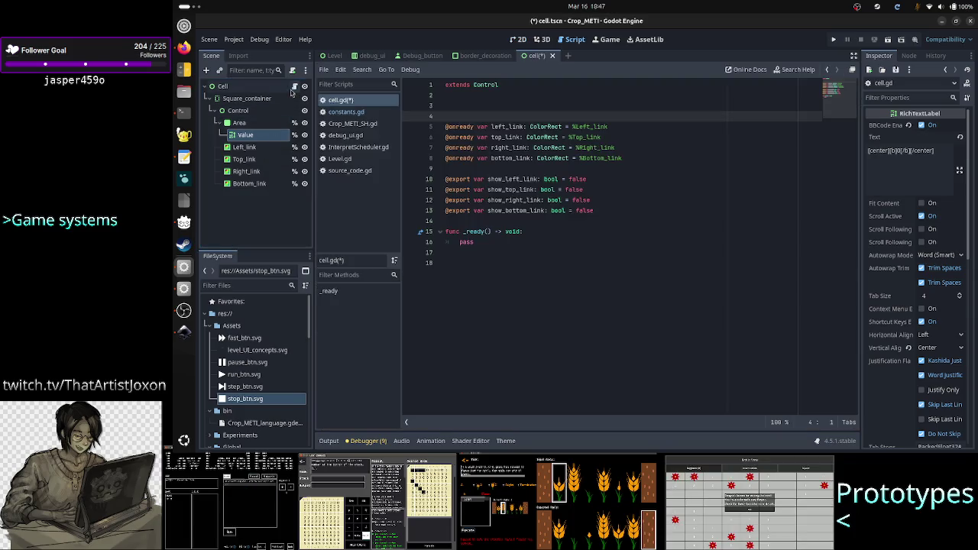
pyautogui.press('Up')
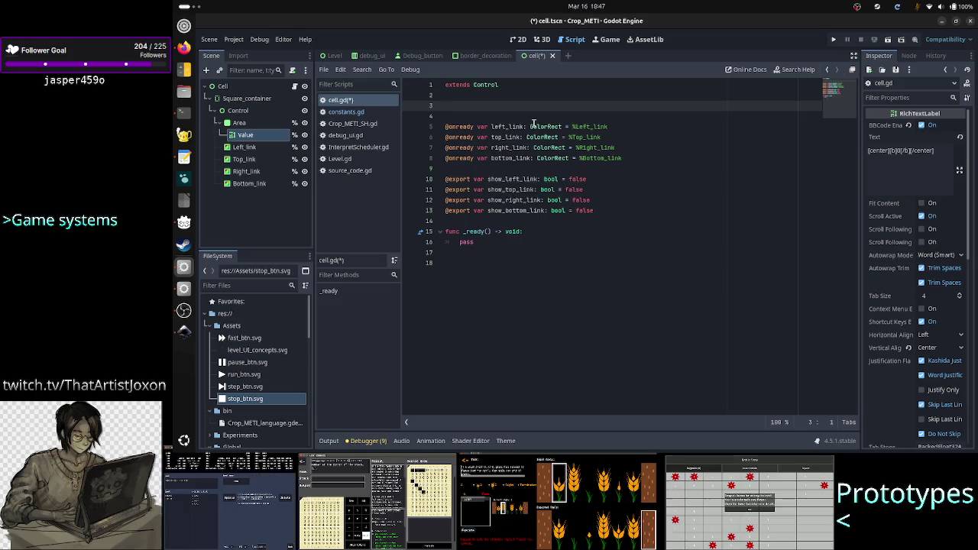
pyautogui.write('onready var')
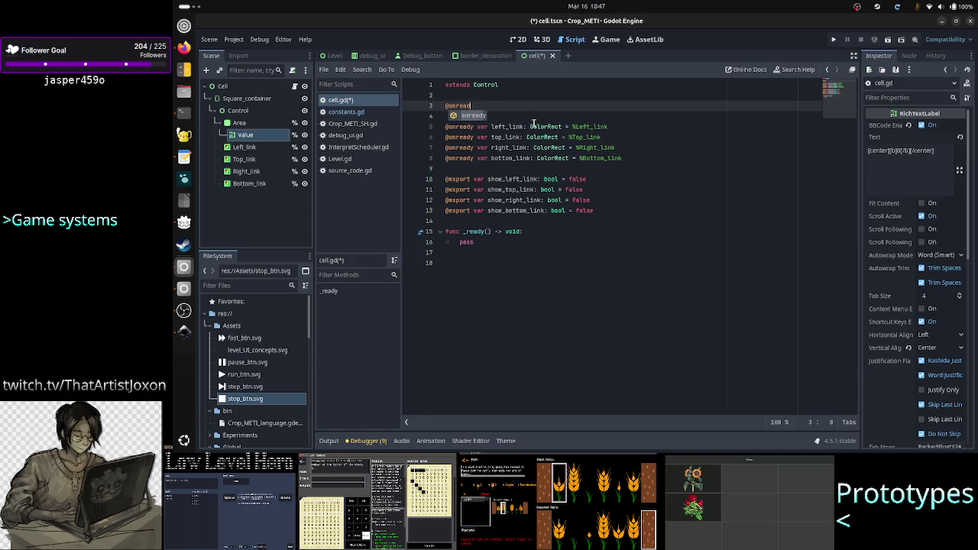
pyautogui.write(' var area')
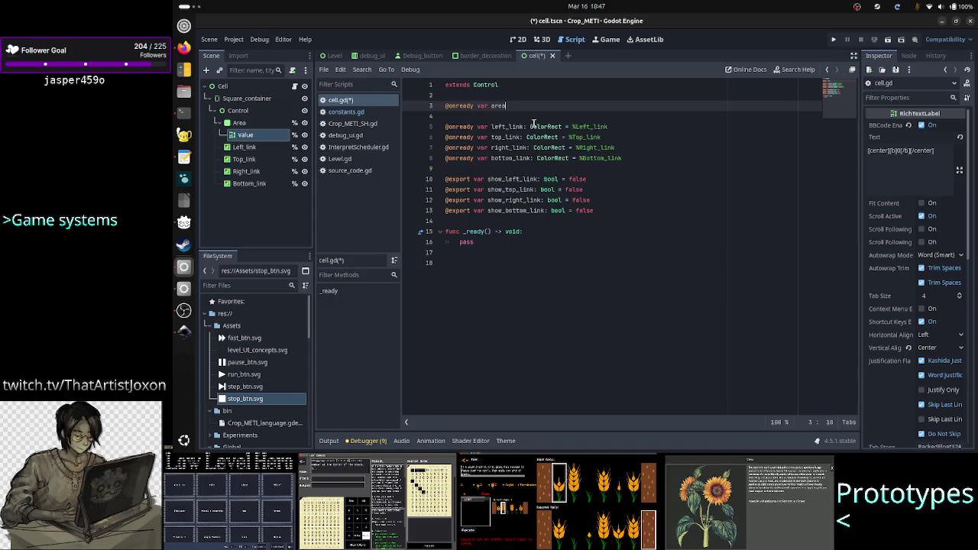
pyautogui.click(533, 126)
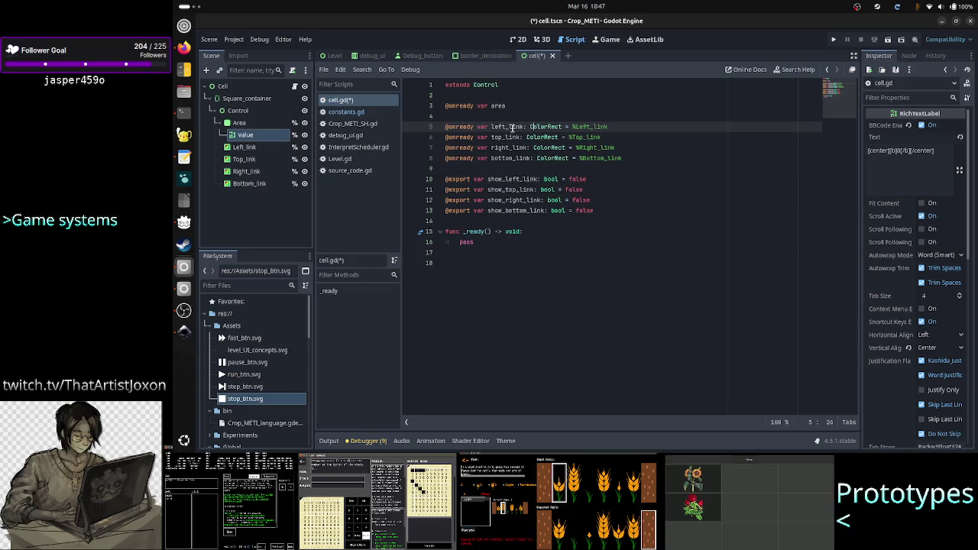
pyautogui.click(527, 105)
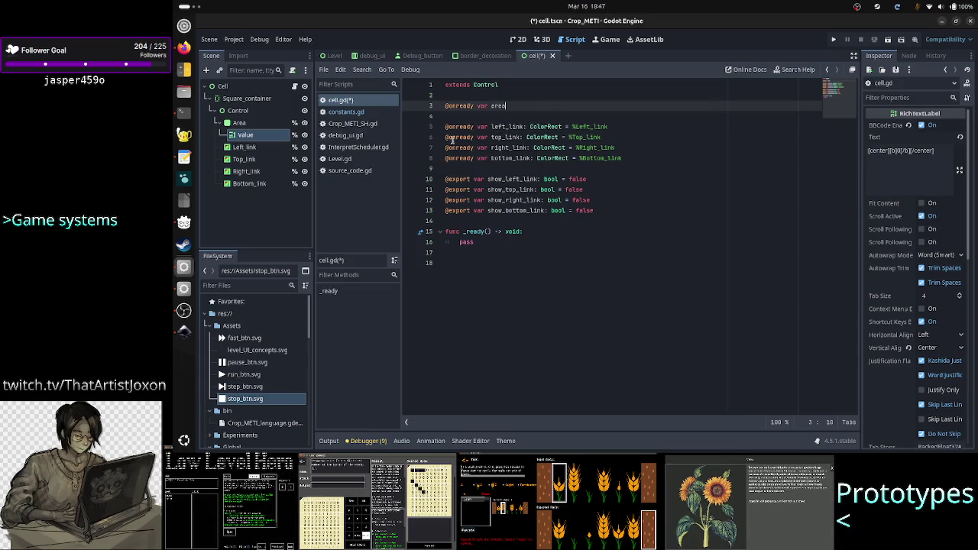
pyautogui.click(250, 125)
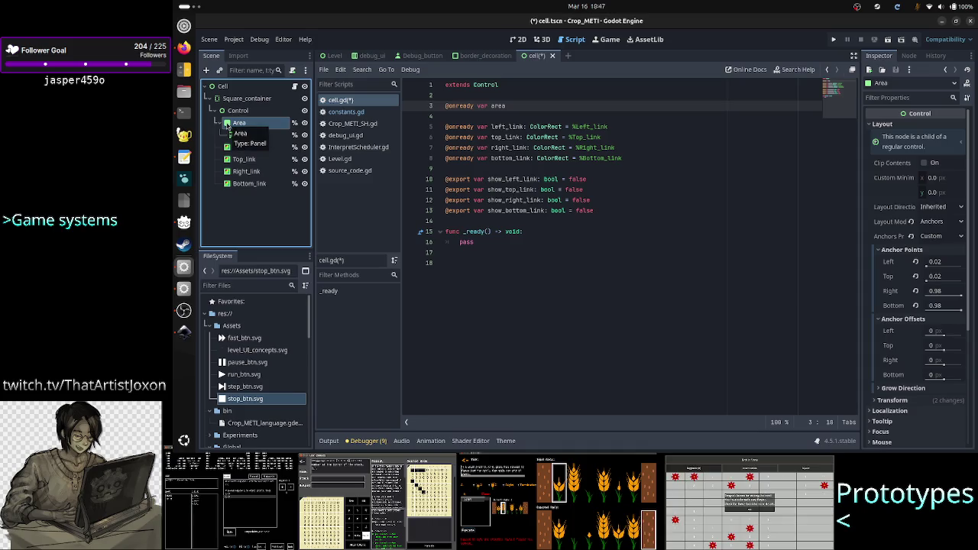
pyautogui.click(220, 123)
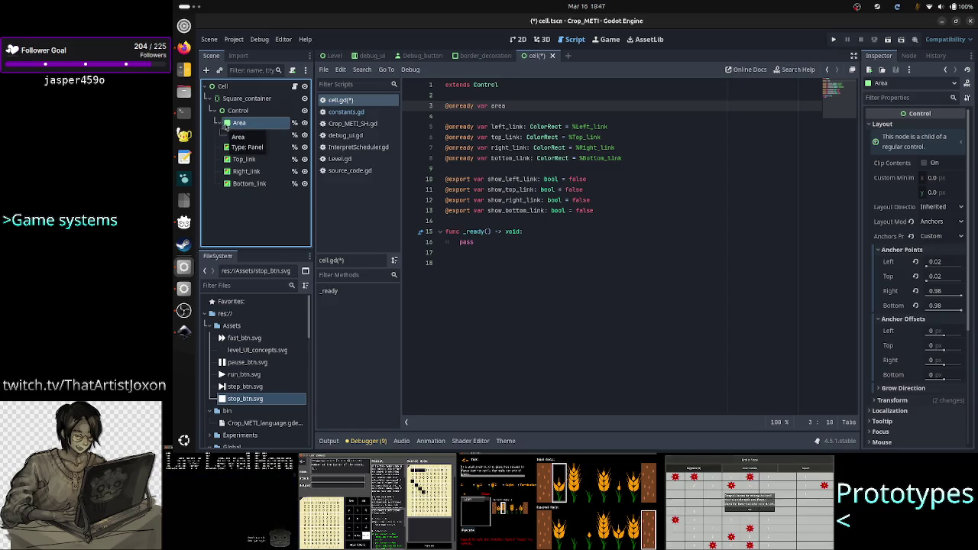
pyautogui.click(547, 107)
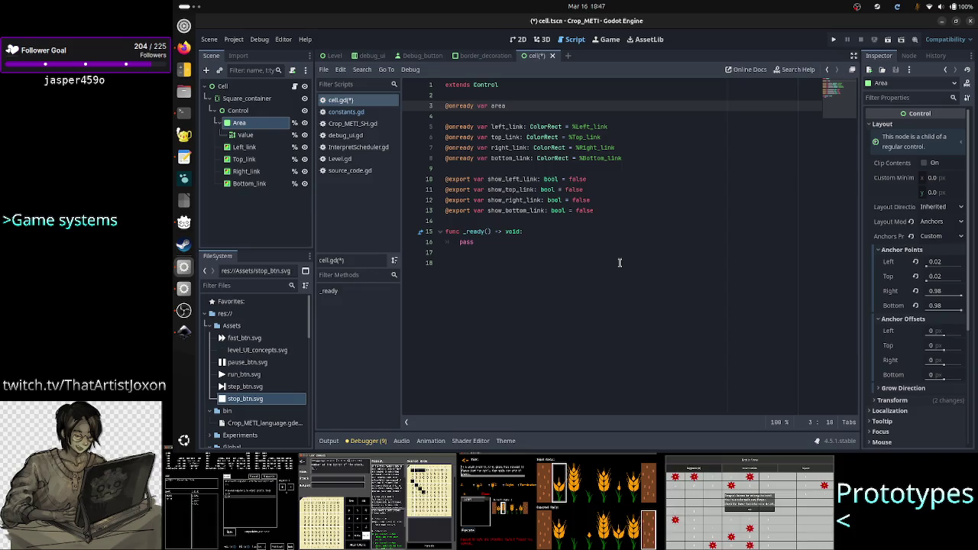
pyautogui.write(':R')
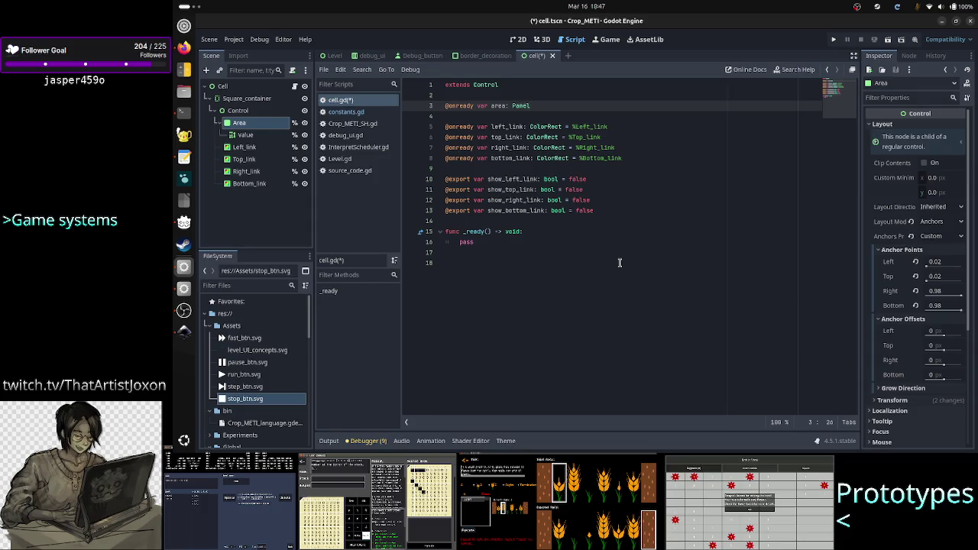
pyautogui.hotkey('ctrl', 'space')
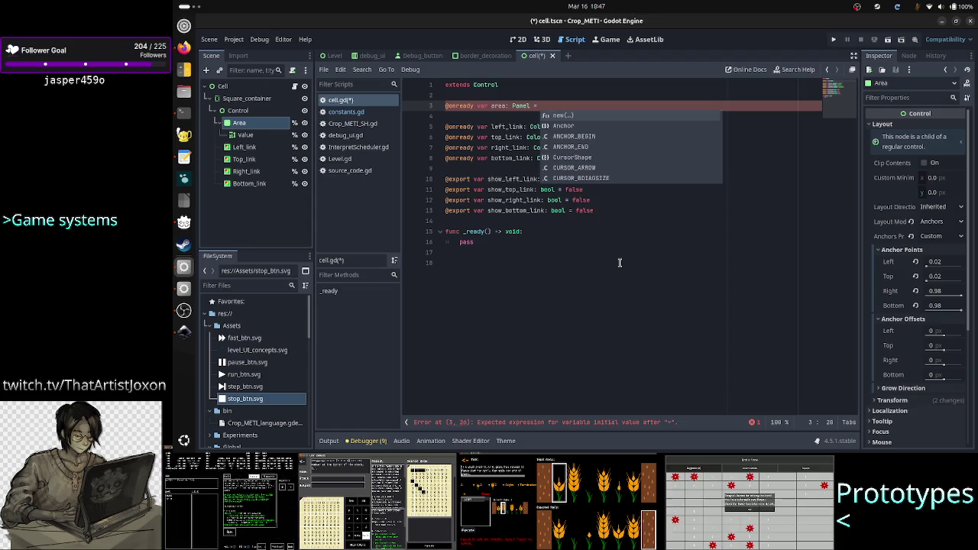
pyautogui.write('%A')
pyautogui.press('Return')
pyautogui.press('Return')
pyautogui.press('BackSpace')
pyautogui.press('Down')
pyautogui.write('@onready')
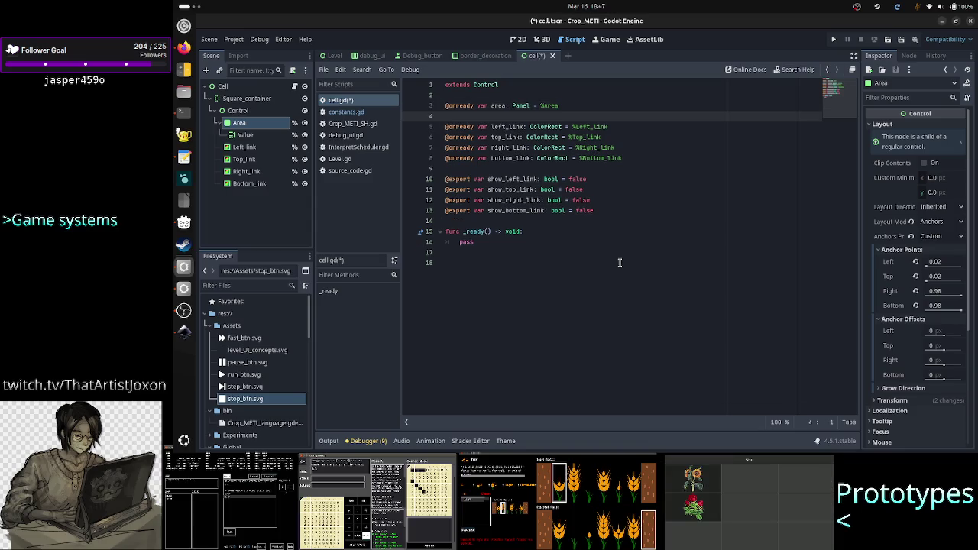
pyautogui.write(' var value: ')
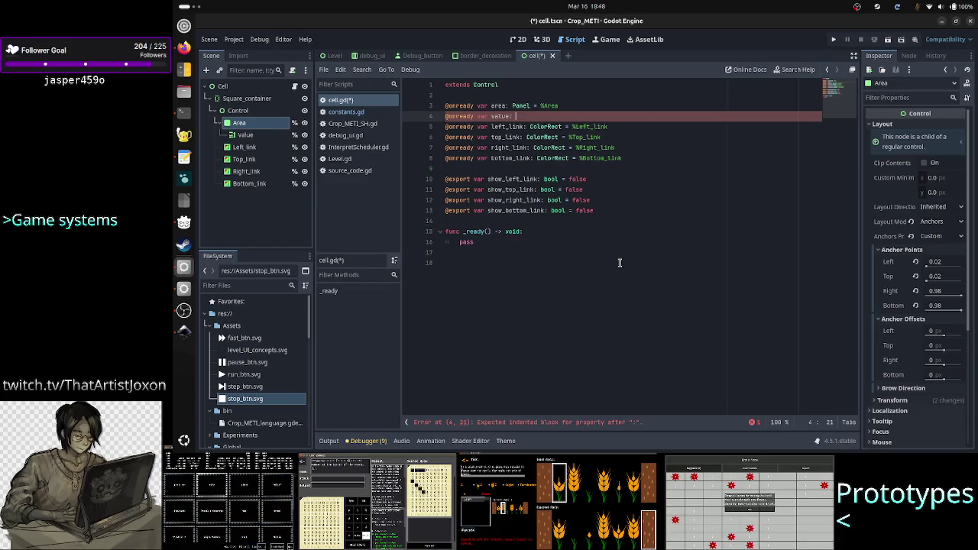
pyautogui.write('Richte')
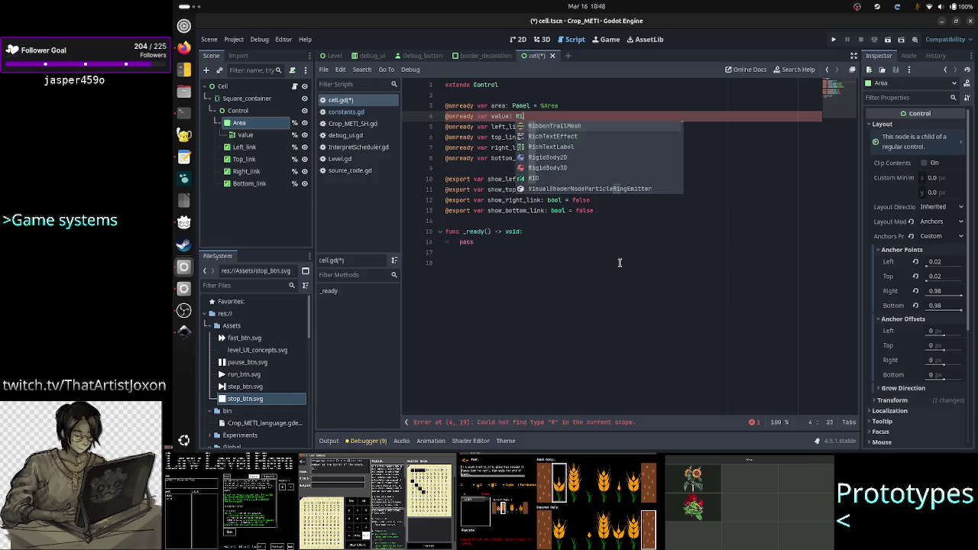
pyautogui.press('Down')
pyautogui.press('Return')
pyautogui.write('= %')
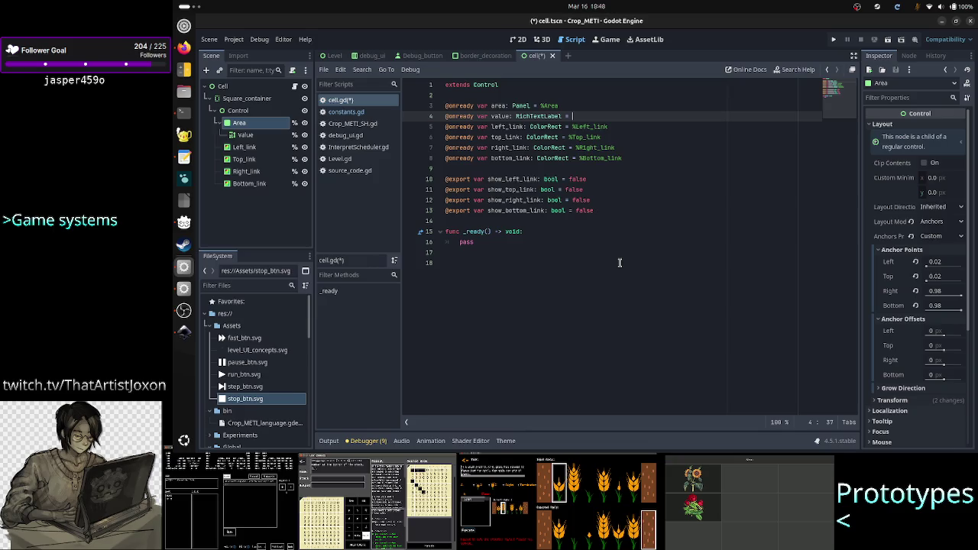
pyautogui.press('Return')
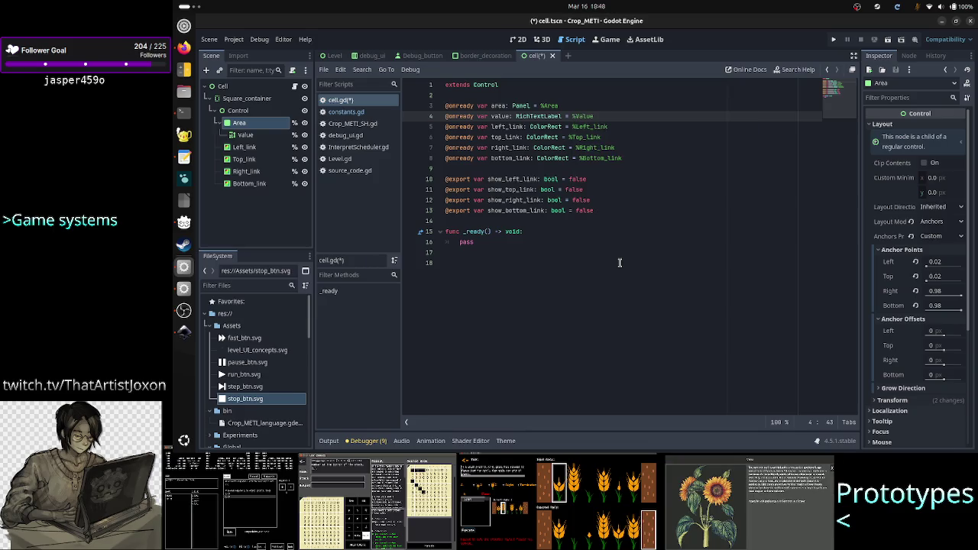
pyautogui.press('Return')
pyautogui.press('Down')
pyautogui.press('Down')
pyautogui.press('Down')
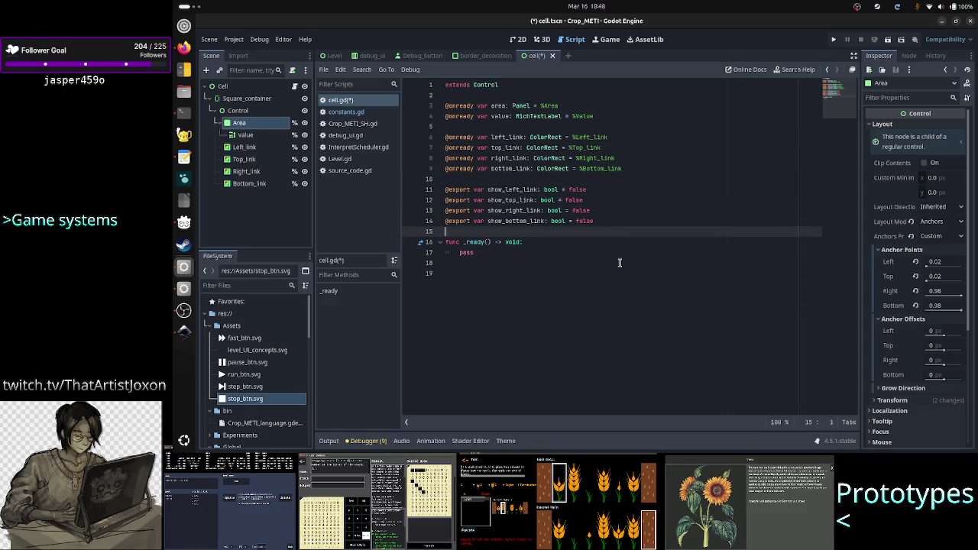
pyautogui.press('Down')
pyautogui.press('Down')
pyautogui.hotkey('ctrl', 's')
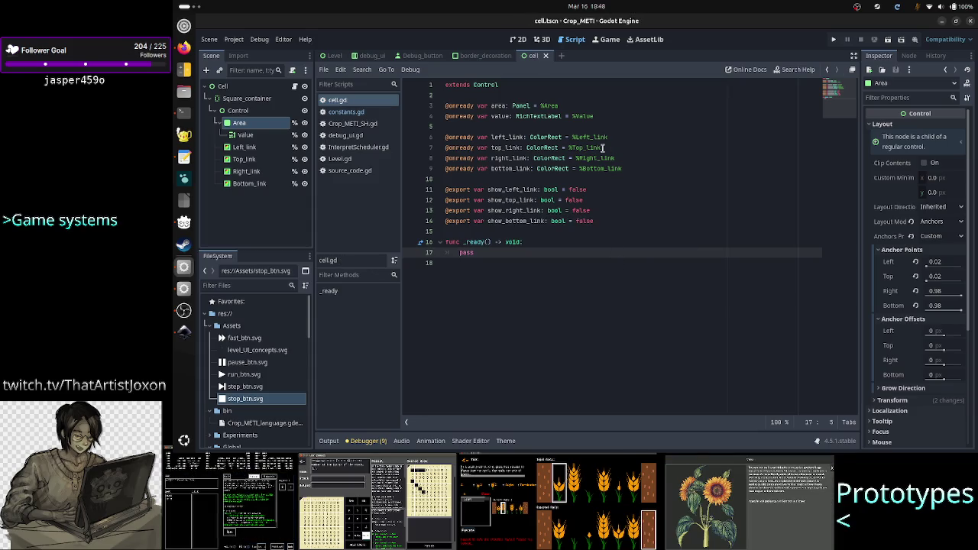
pyautogui.click(609, 201)
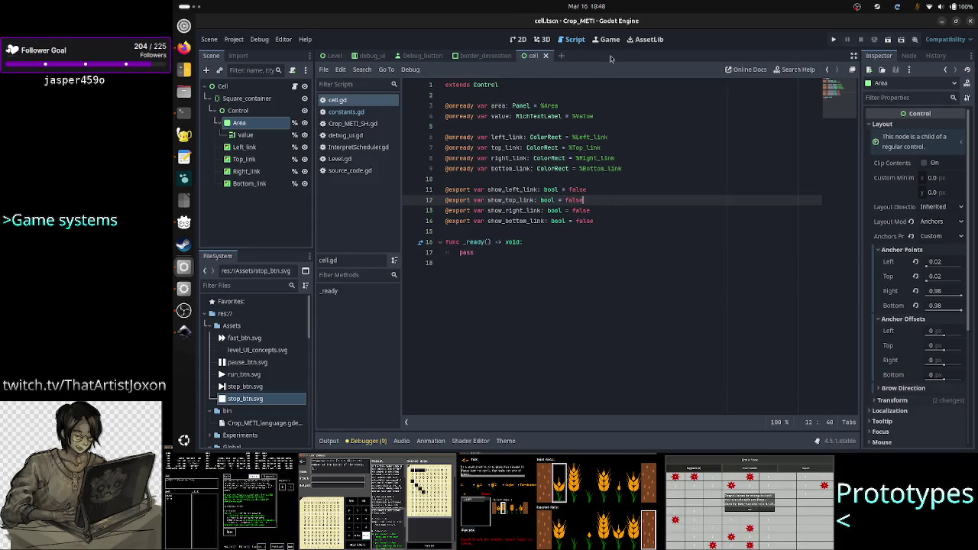
pyautogui.click(517, 39)
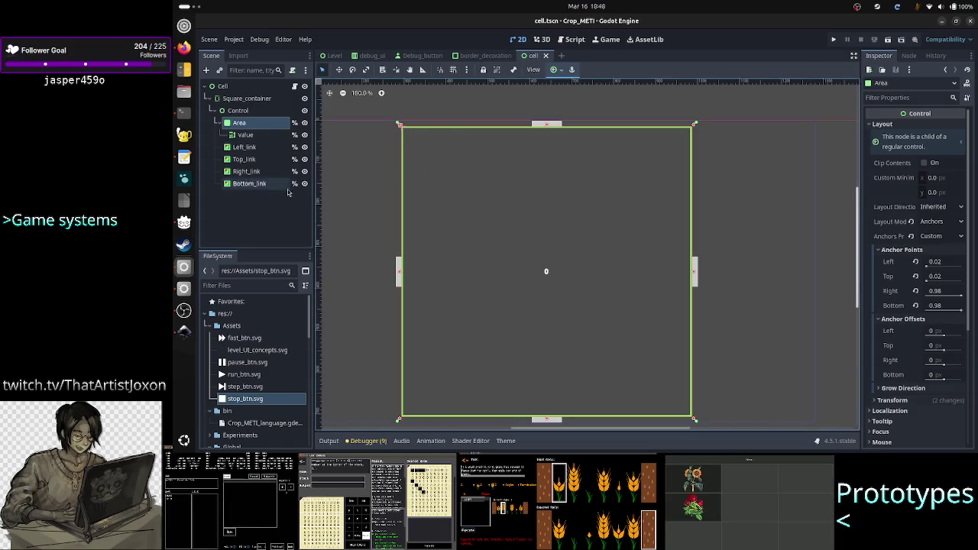
pyautogui.click(304, 147)
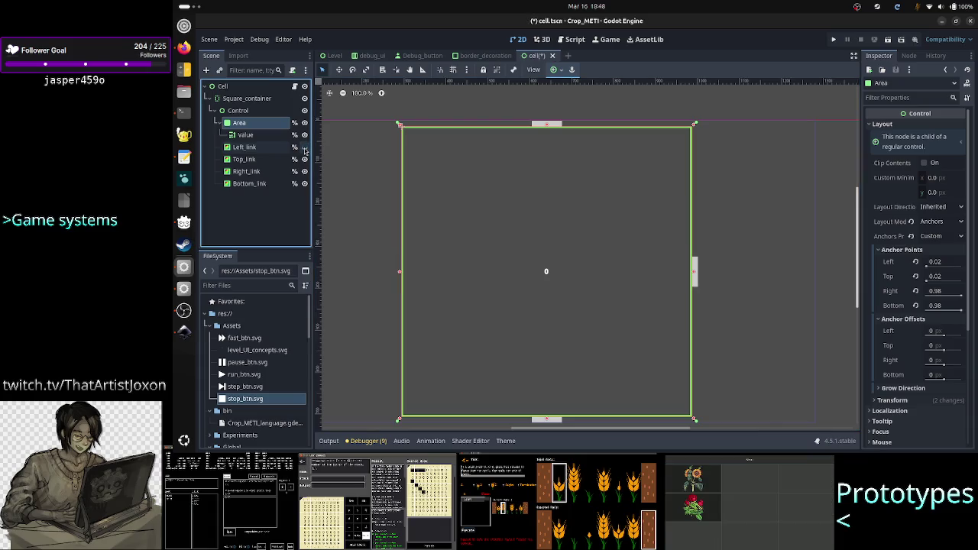
pyautogui.click(304, 159)
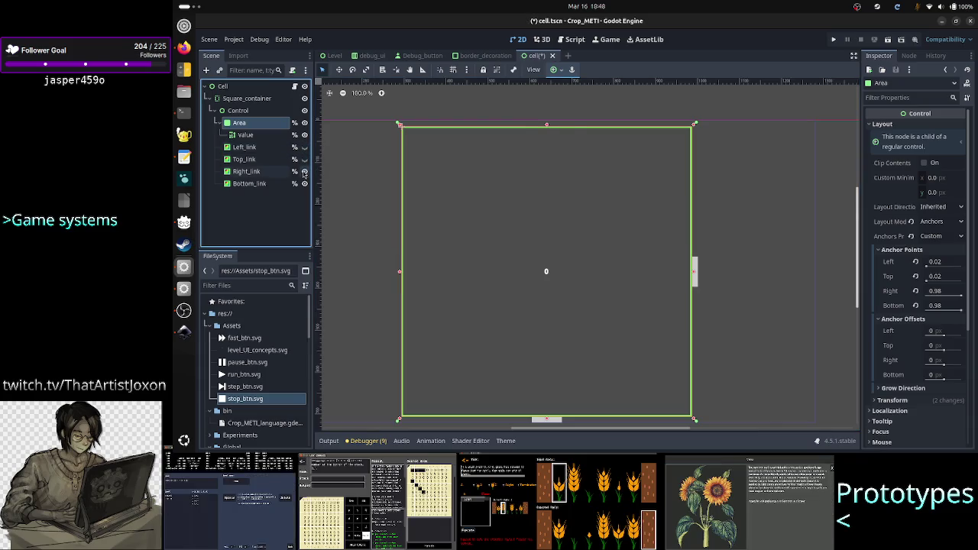
pyautogui.click(305, 172)
pyautogui.click(304, 184)
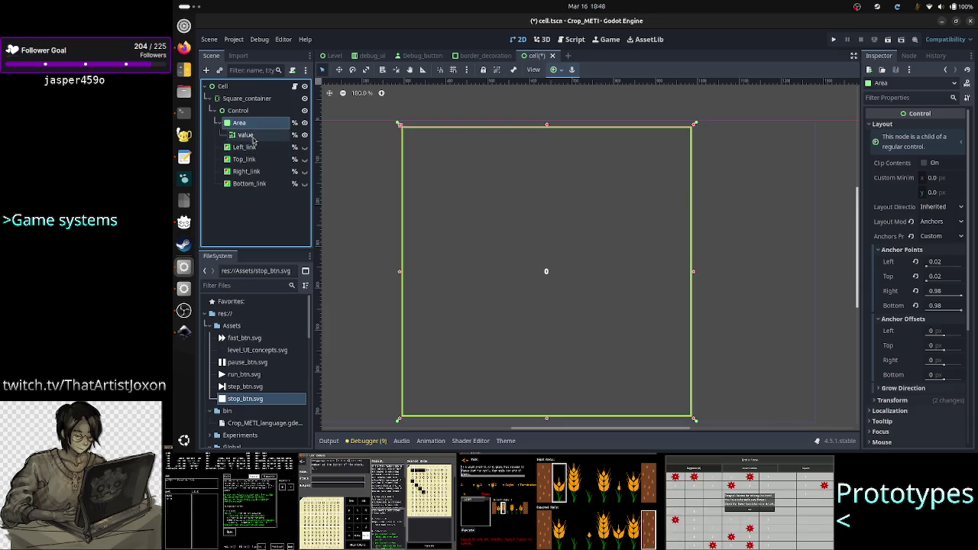
pyautogui.click(252, 136)
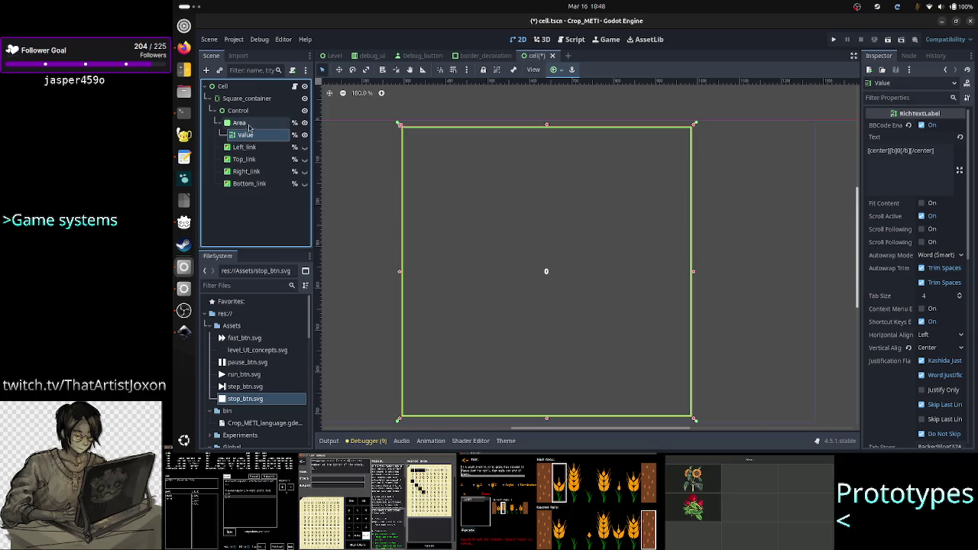
pyautogui.click(248, 123)
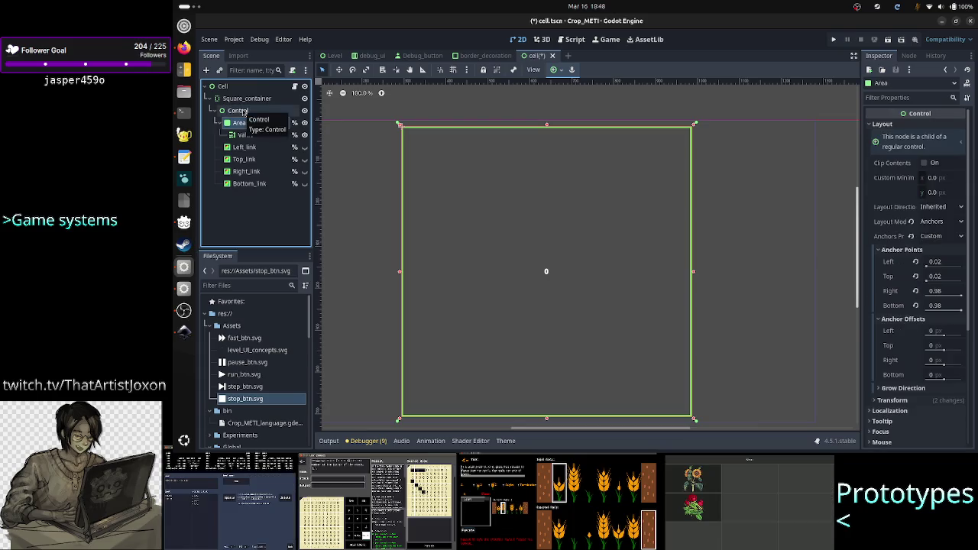
pyautogui.keyDown('ctrl'); pyautogui.click(243, 113); pyautogui.keyUp('ctrl')
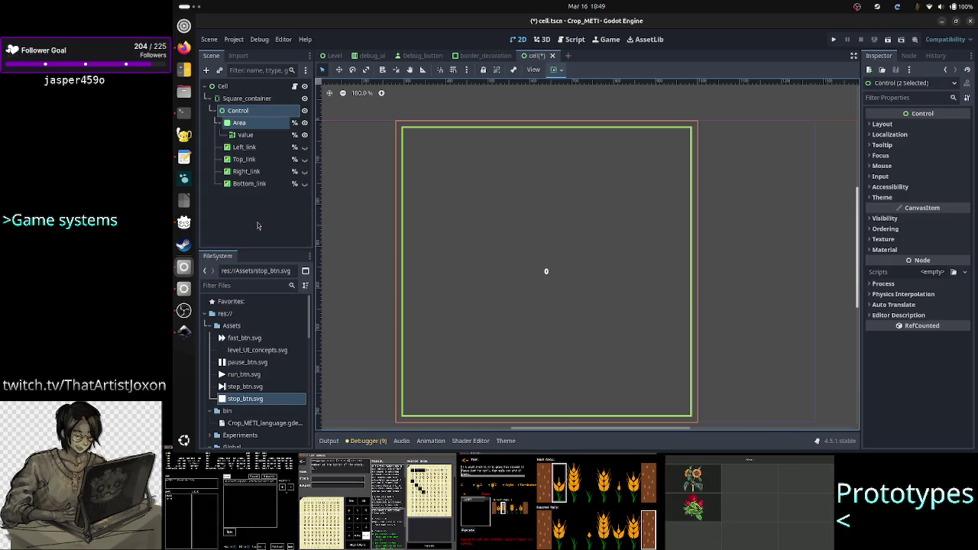
# Inspect the Left_link bar's layout properties in the cell scene
pyautogui.click(257, 225)
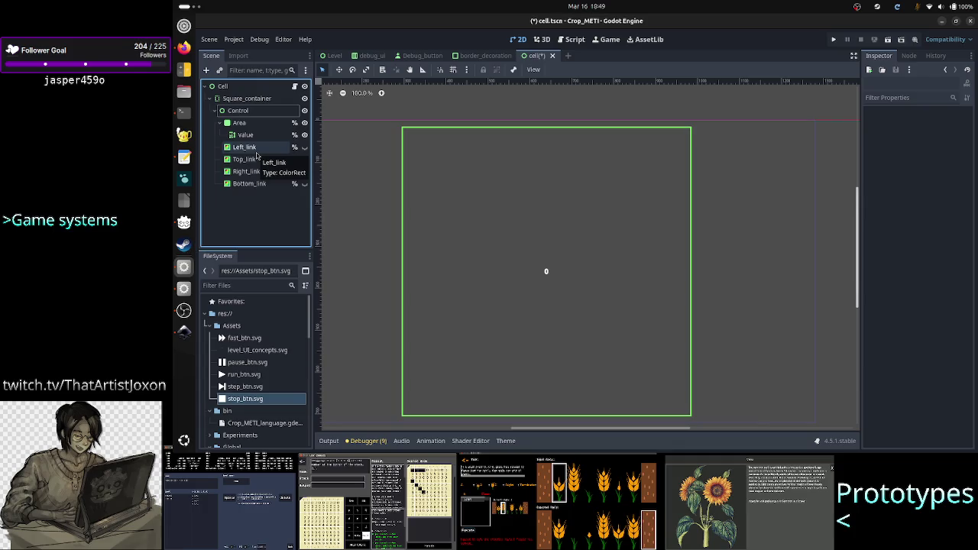
pyautogui.click(257, 153)
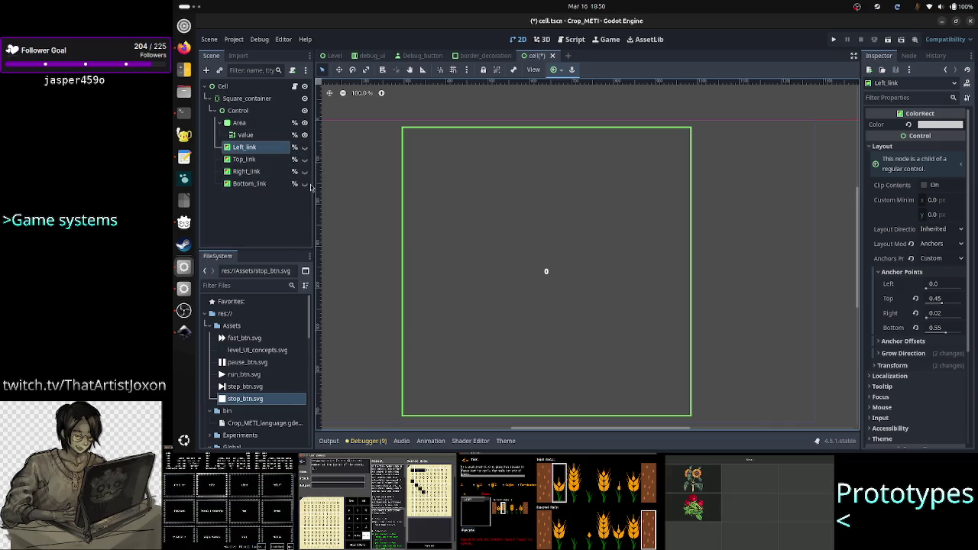
pyautogui.click(295, 89)
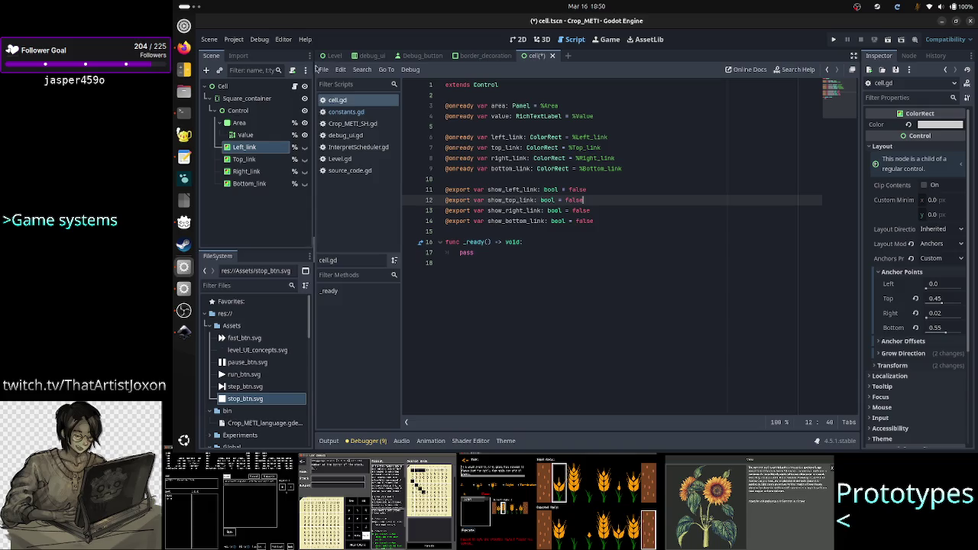
pyautogui.click(520, 39)
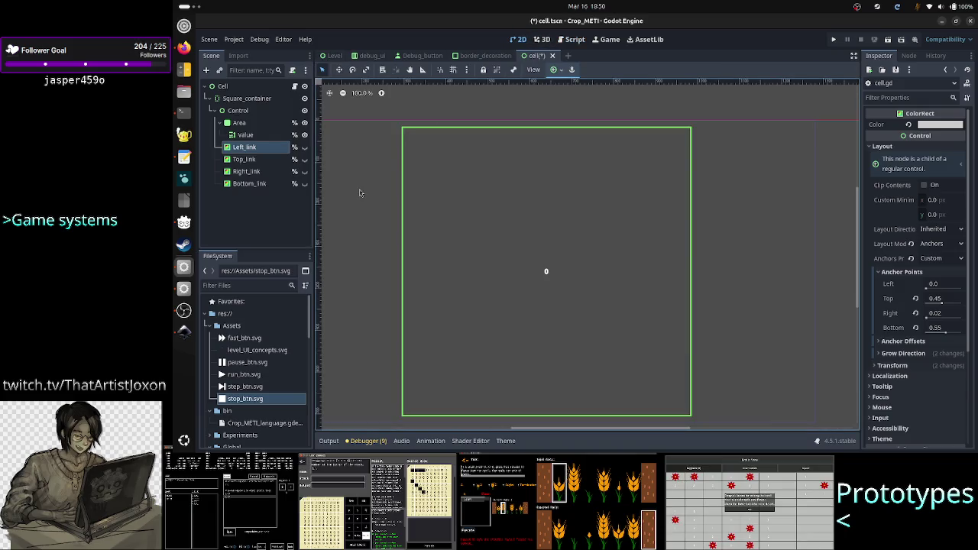
# Make Left_link, Top_link, Right_link and Bottom_link visible and save the cell scene
pyautogui.click(303, 149)
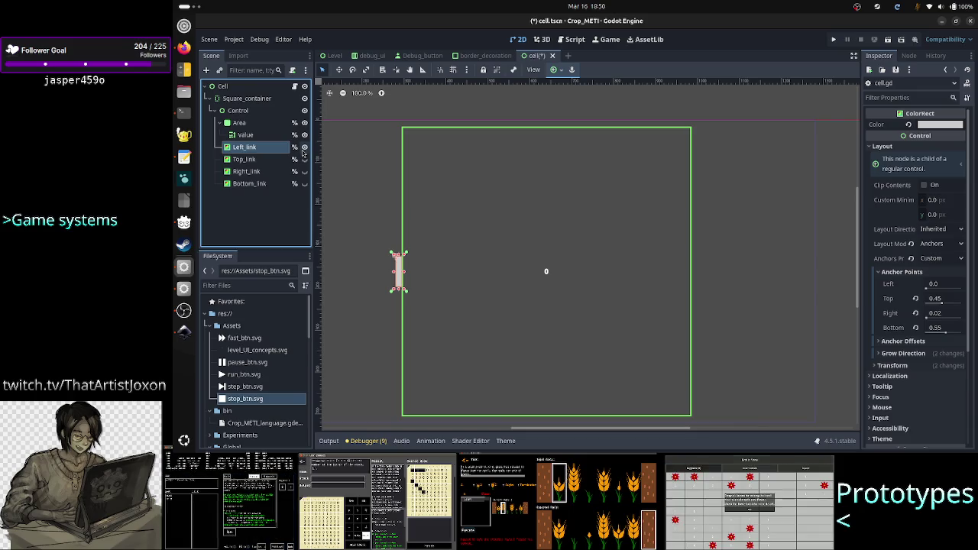
pyautogui.click(304, 159)
pyautogui.click(304, 171)
pyautogui.click(304, 183)
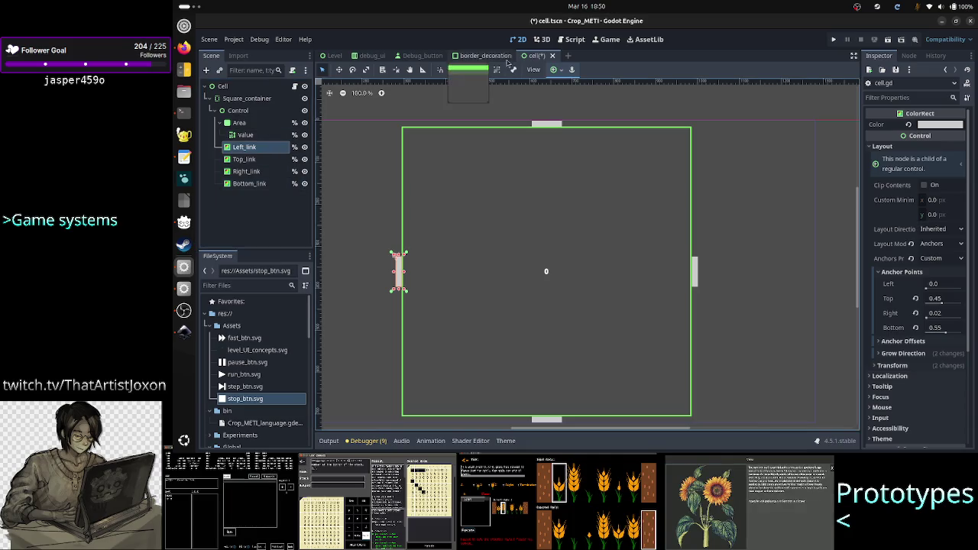
pyautogui.hotkey('ctrl', 's')
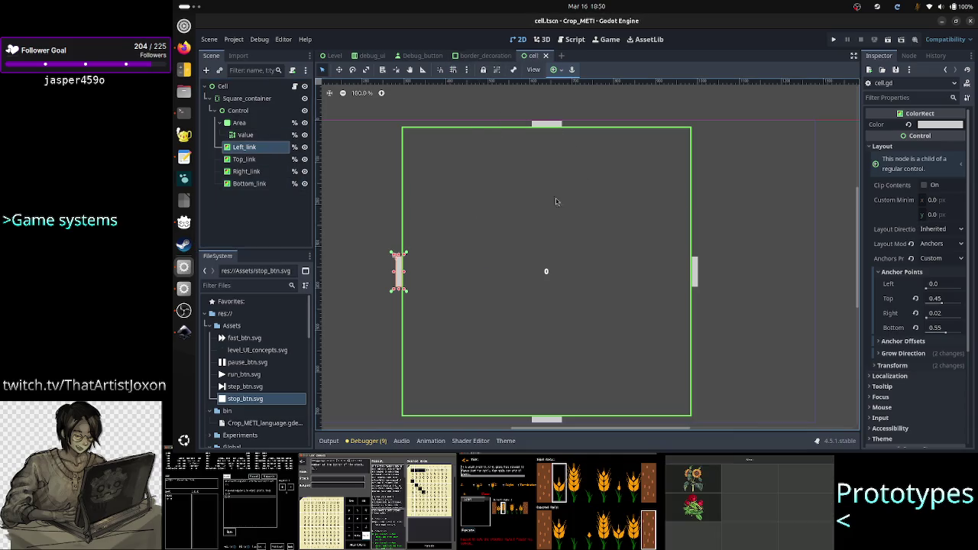
pyautogui.click(571, 39)
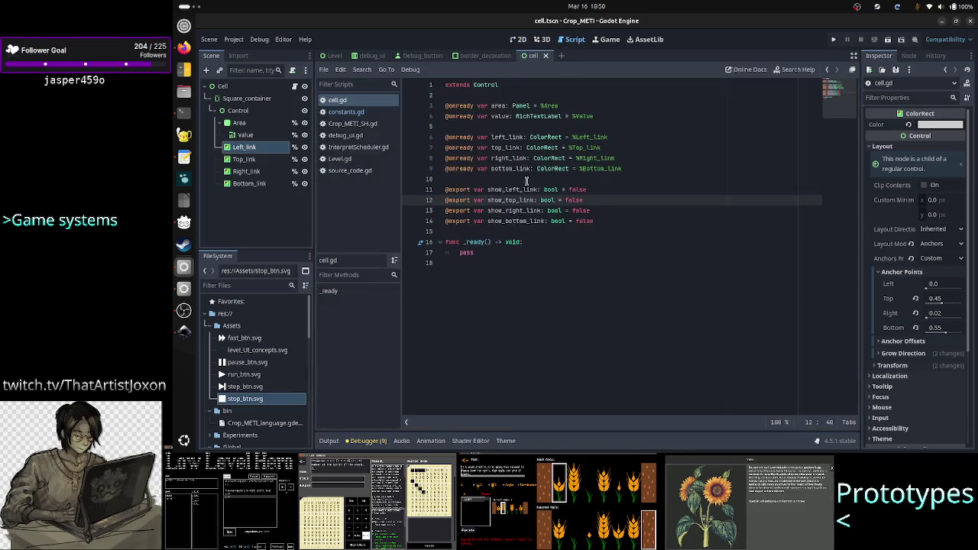
# Replace pass in _ready with left_link.visible = show_left_link and top_link.visible = show_top_link
pyautogui.click(508, 257)
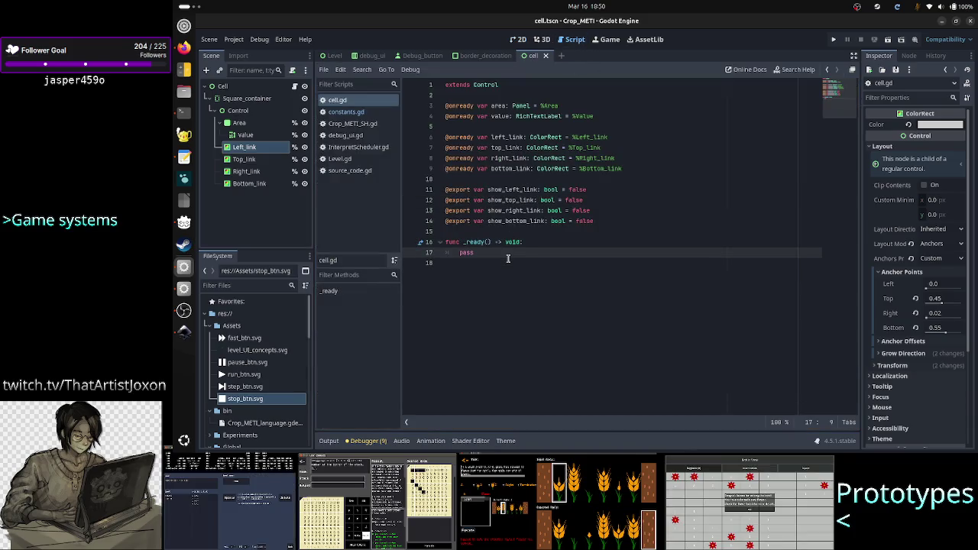
pyautogui.press('BackSpace')
pyautogui.write('eft_link.')
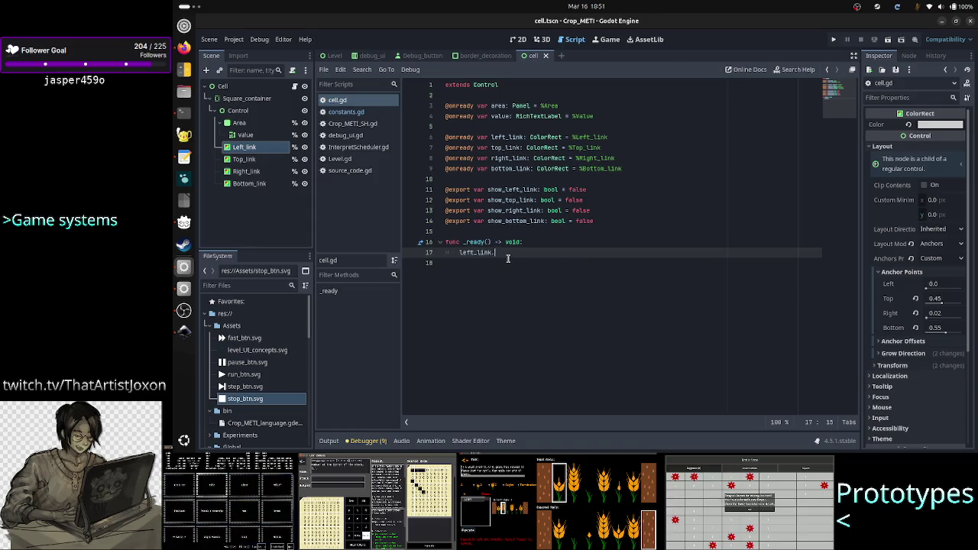
pyautogui.write('vis')
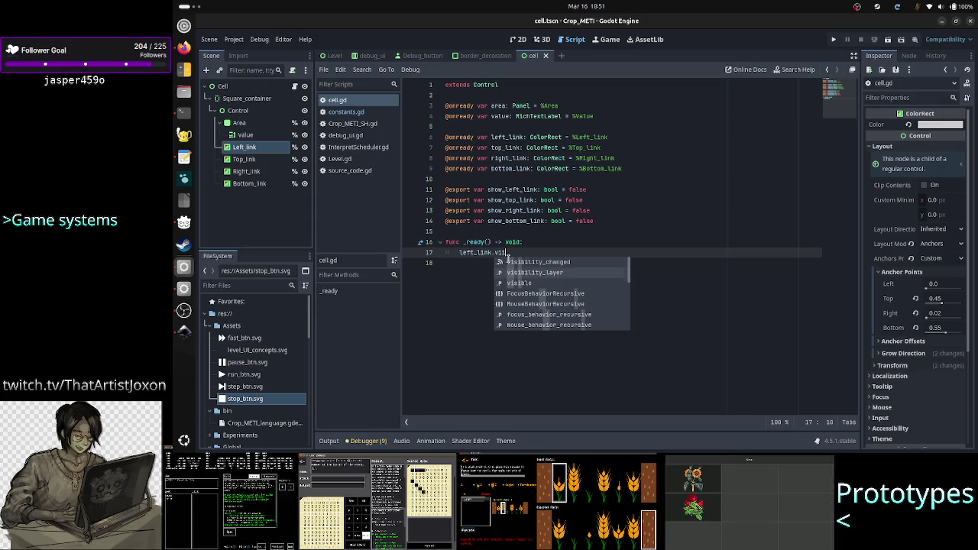
pyautogui.write('i')
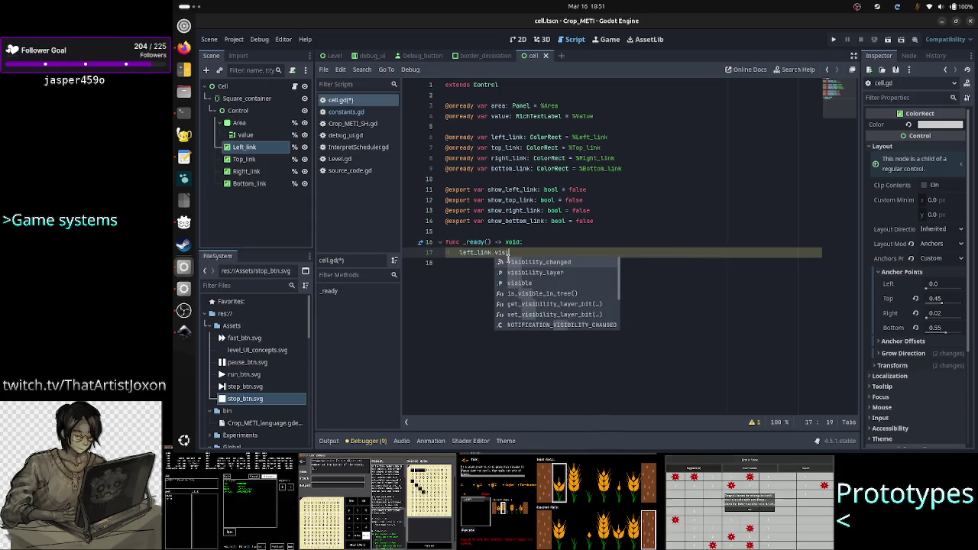
pyautogui.write('ble = show')
pyautogui.press('Down')
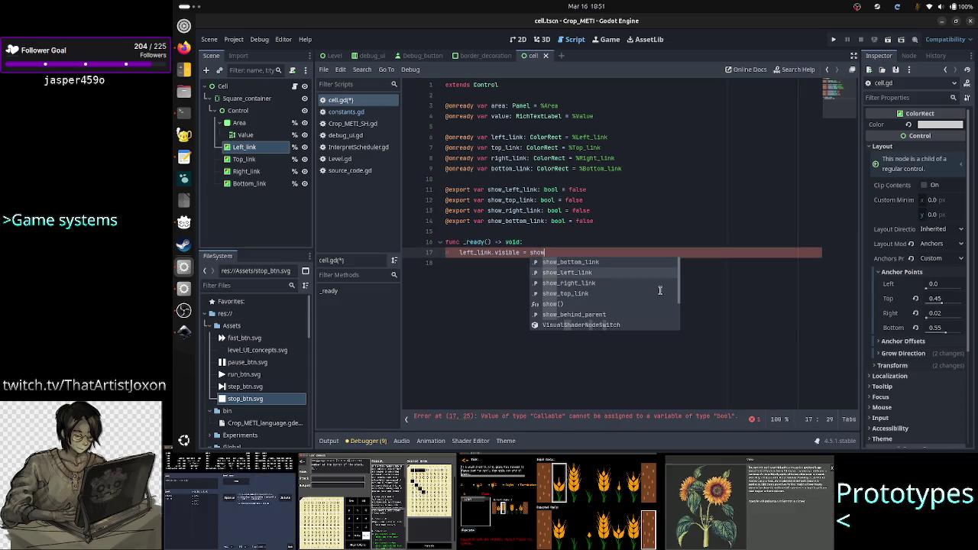
pyautogui.press('Return')
pyautogui.press('Return')
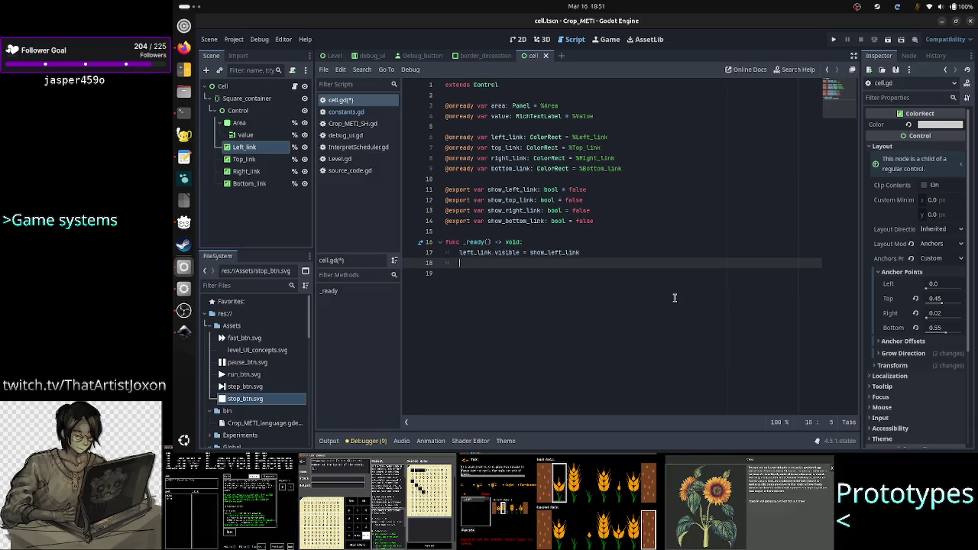
pyautogui.write('top_li')
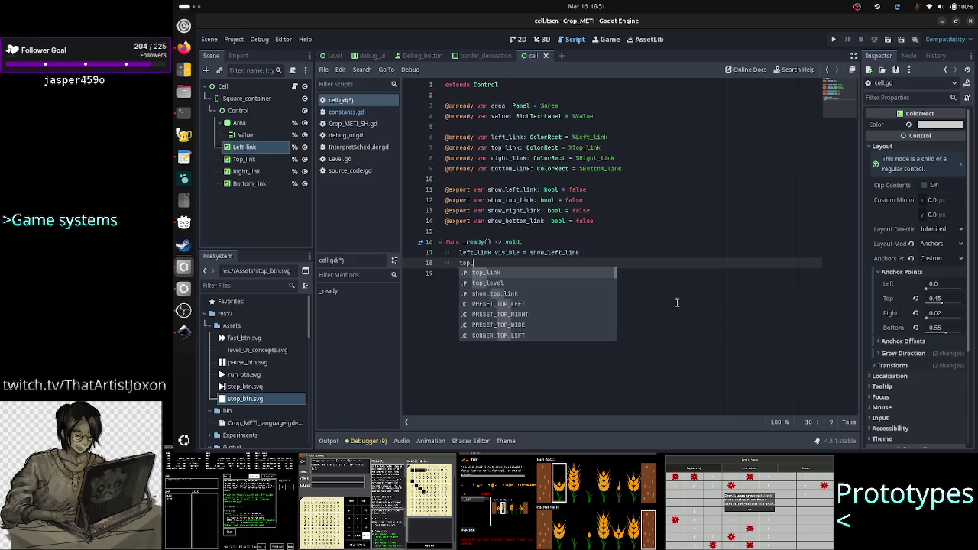
pyautogui.press('Return')
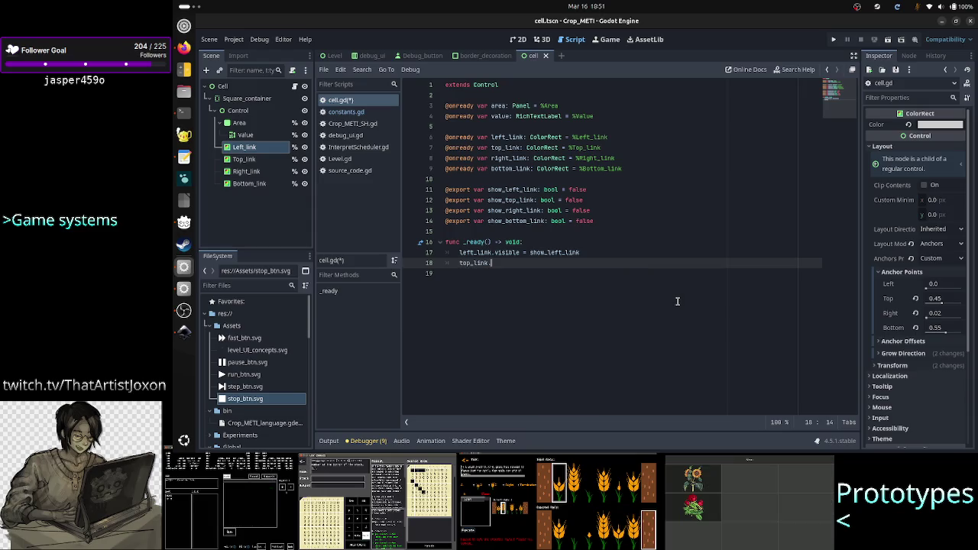
pyautogui.write('visible =')
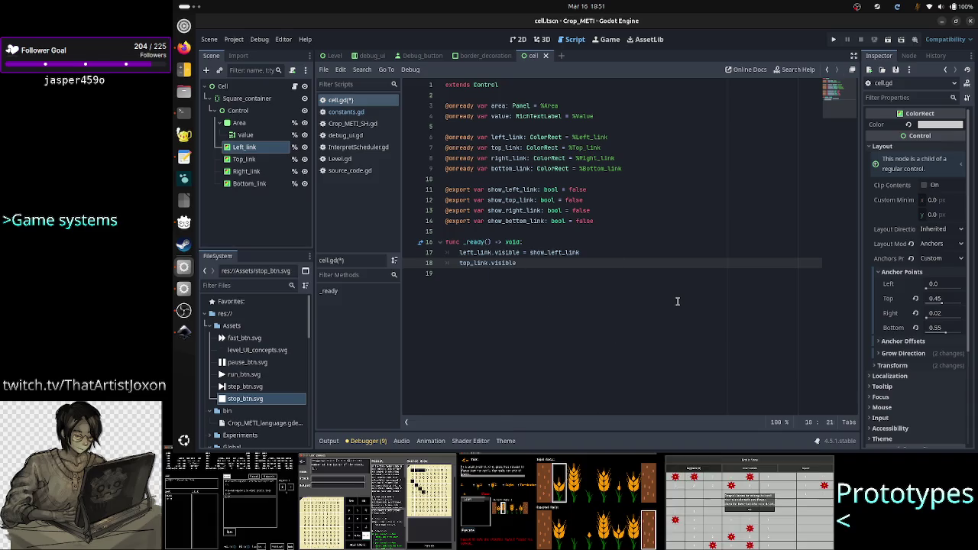
pyautogui.write(' show')
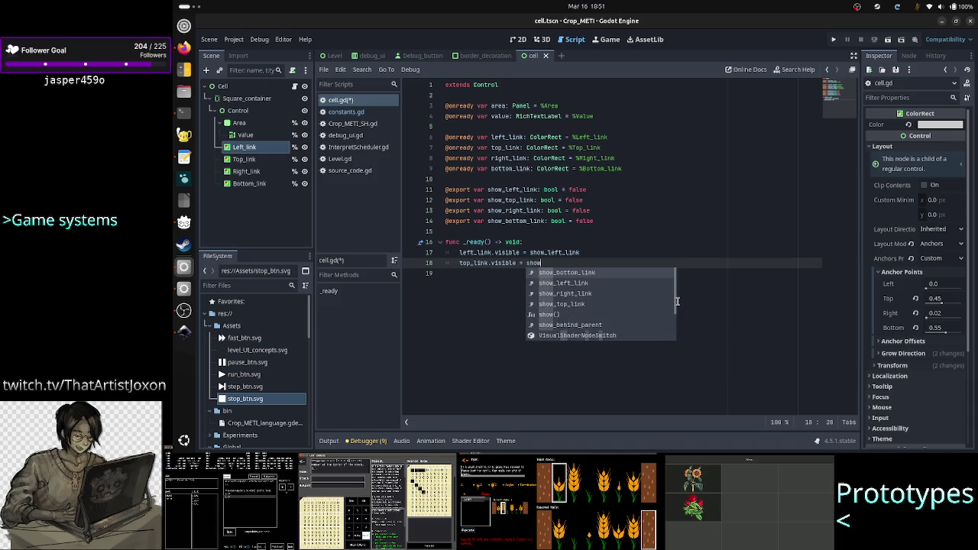
pyautogui.write('_top_link')
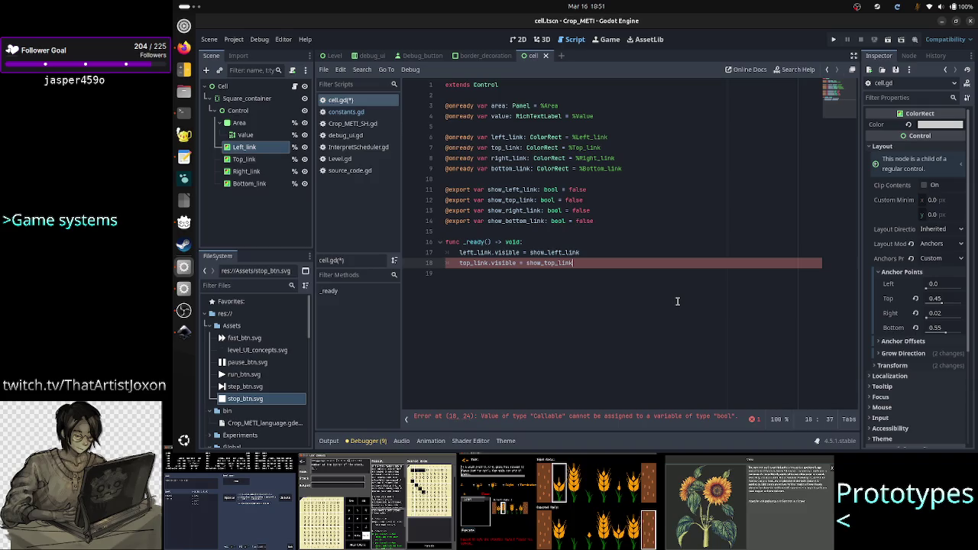
pyautogui.press('Return')
# Add right_link.visible = show_right_link and bottom_link.visible = show_bottom_link, then save cell.gd
pyautogui.write('ht_link')
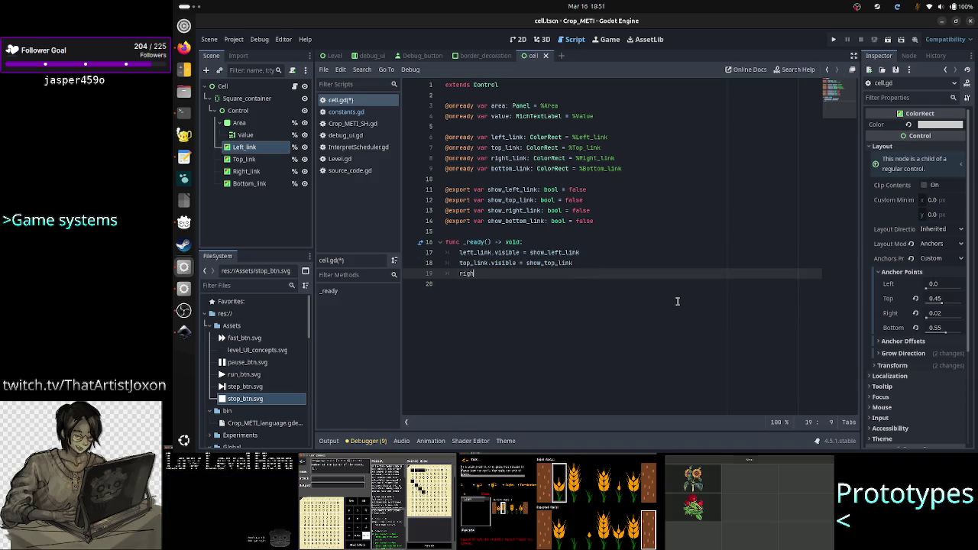
pyautogui.write('.visi')
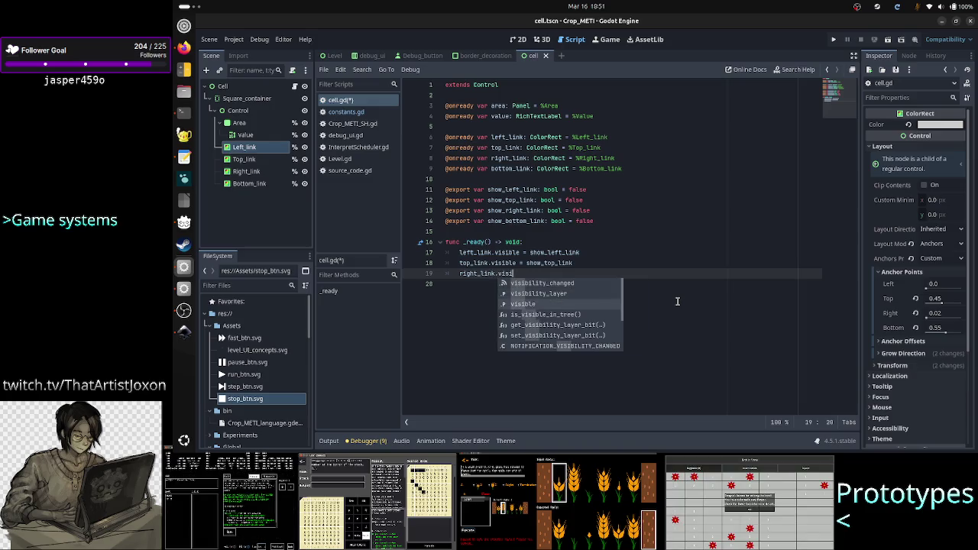
pyautogui.press('Return')
pyautogui.write('show')
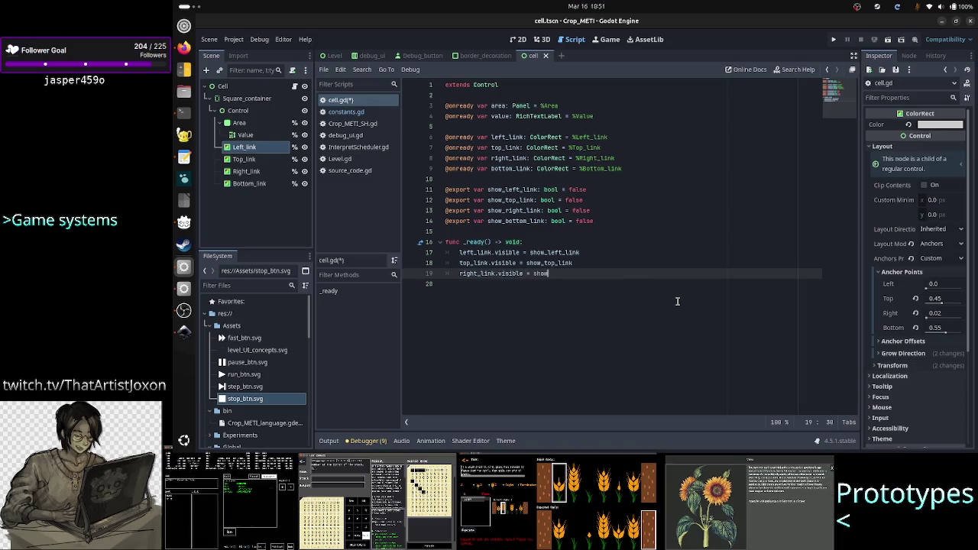
pyautogui.click(677, 301)
pyautogui.press('Return')
pyautogui.write('bottom_')
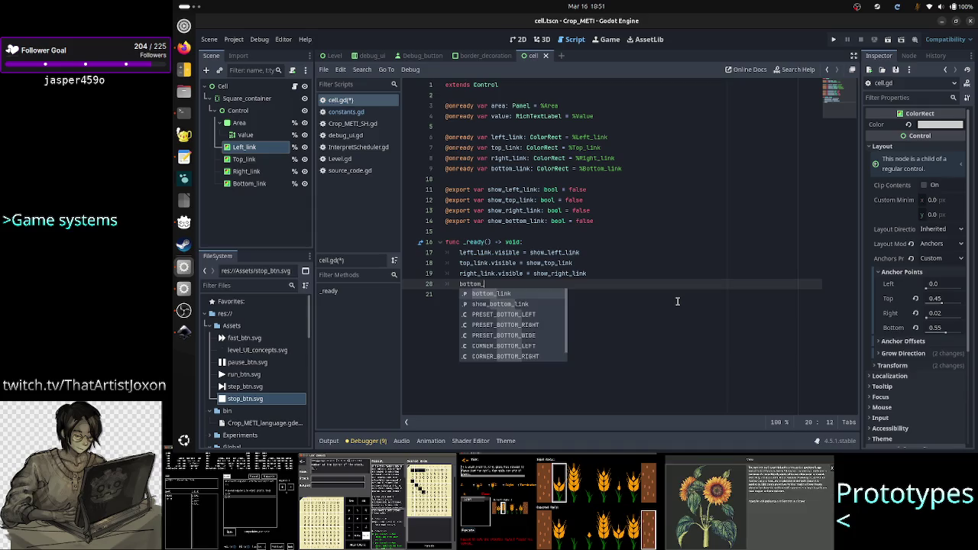
pyautogui.press('Return')
pyautogui.write('.vis')
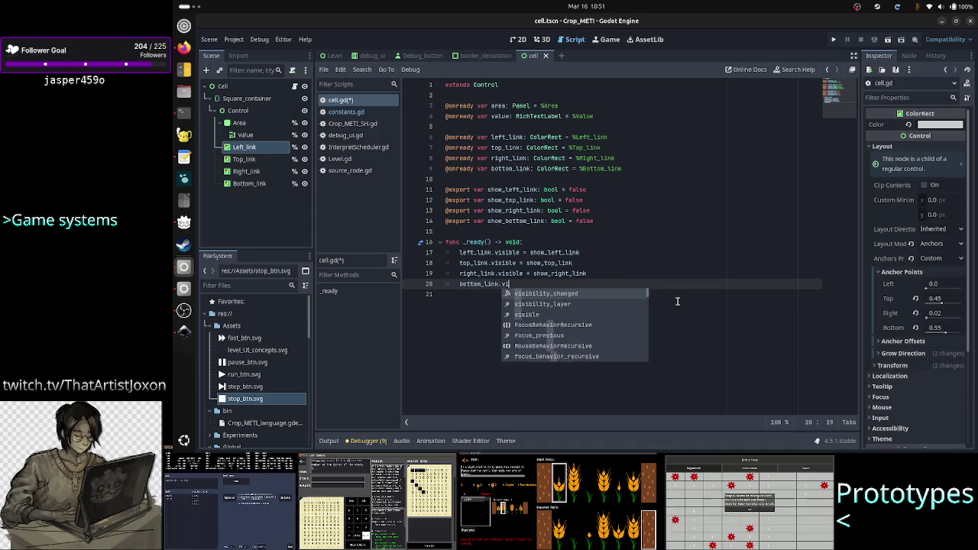
pyautogui.press('Down')
pyautogui.press('Down')
pyautogui.press('Return')
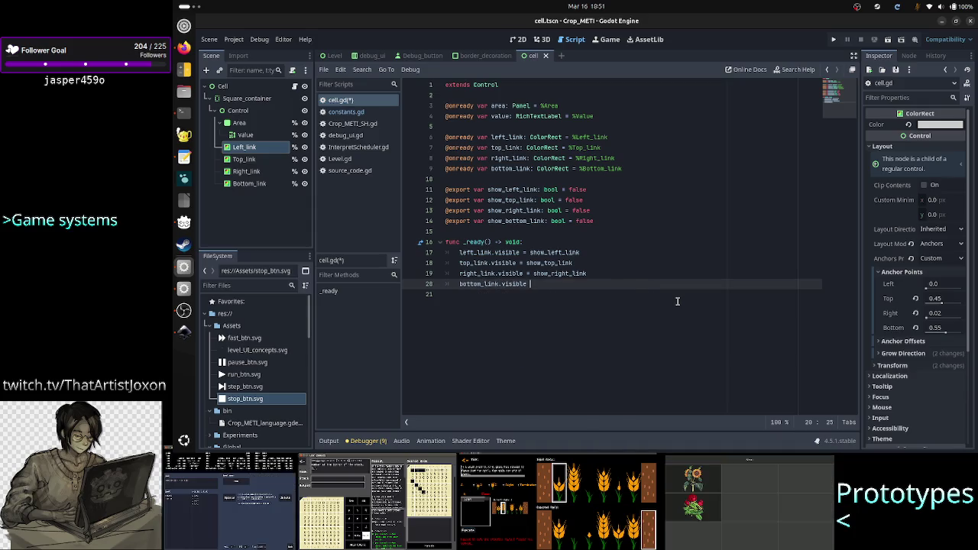
pyautogui.write('_')
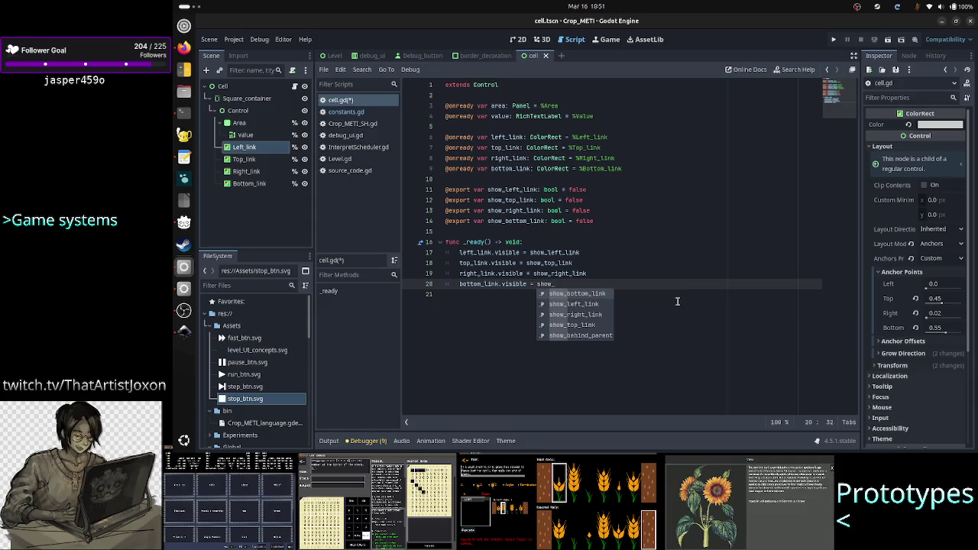
pyautogui.press('Return')
pyautogui.press('Down')
pyautogui.hotkey('ctrl', 's')
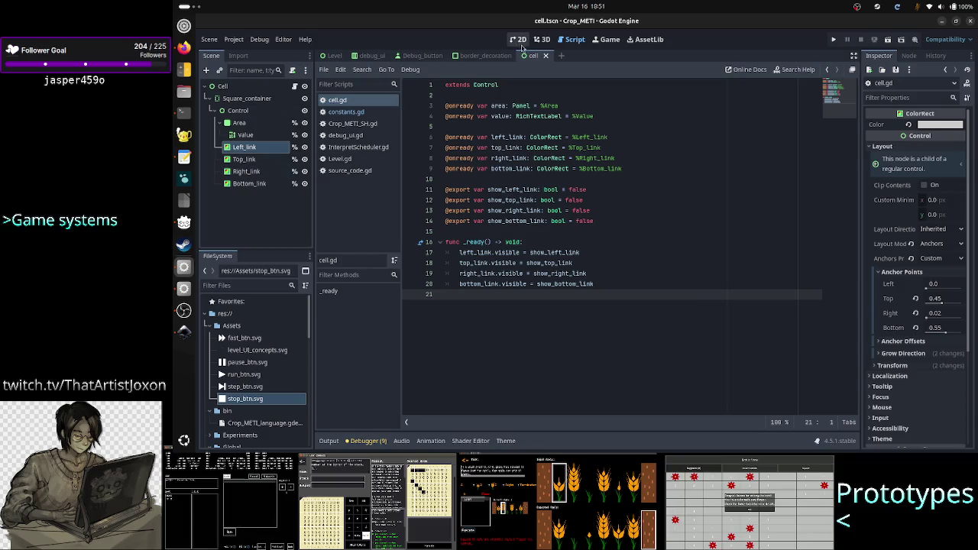
pyautogui.click(520, 42)
pyautogui.click(249, 123)
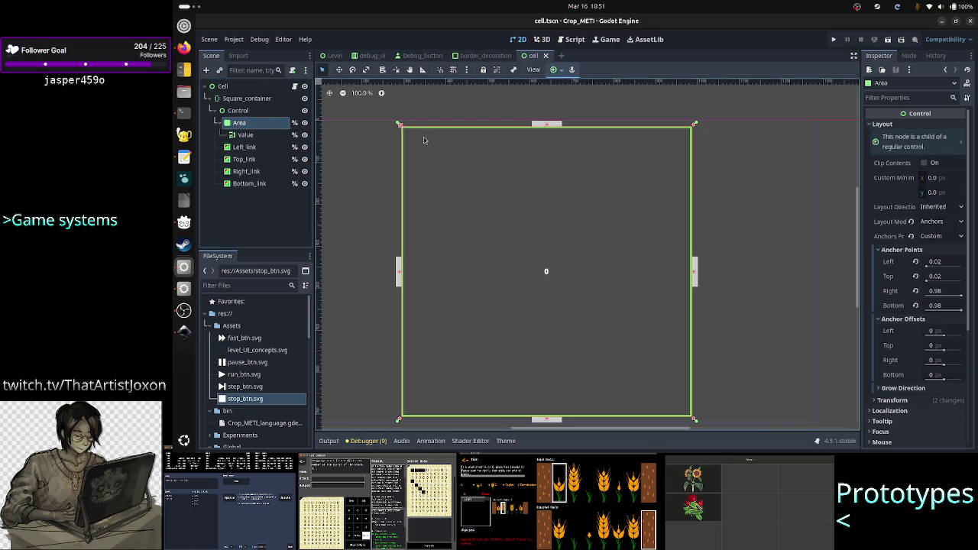
pyautogui.click(294, 87)
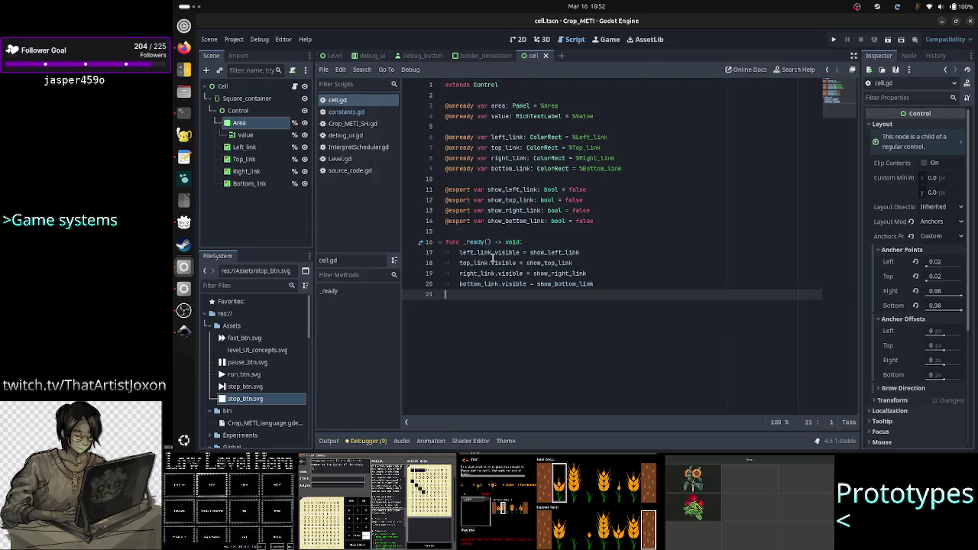
pyautogui.press('Return')
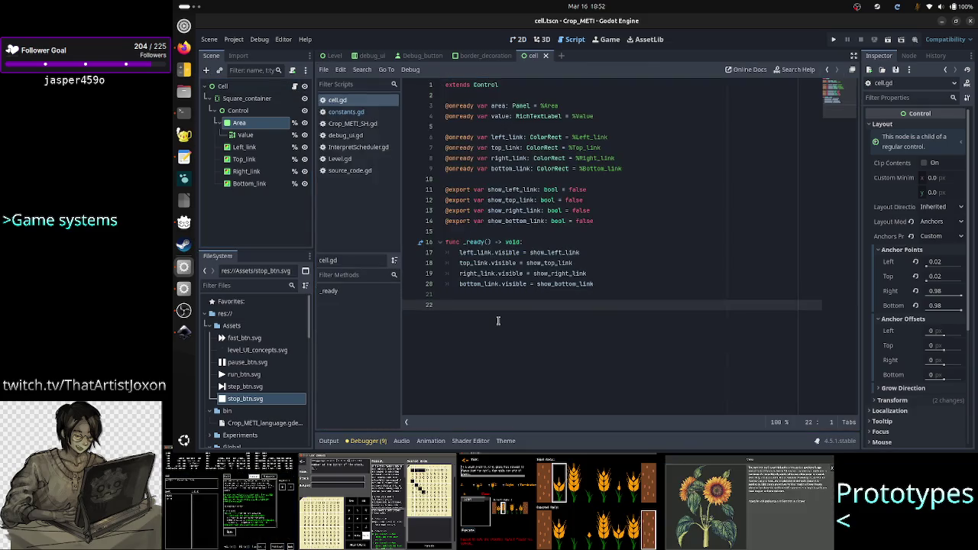
# Declare func mark_as_current_cell() -> void: and begin its indented body with area
pyautogui.write('func h')
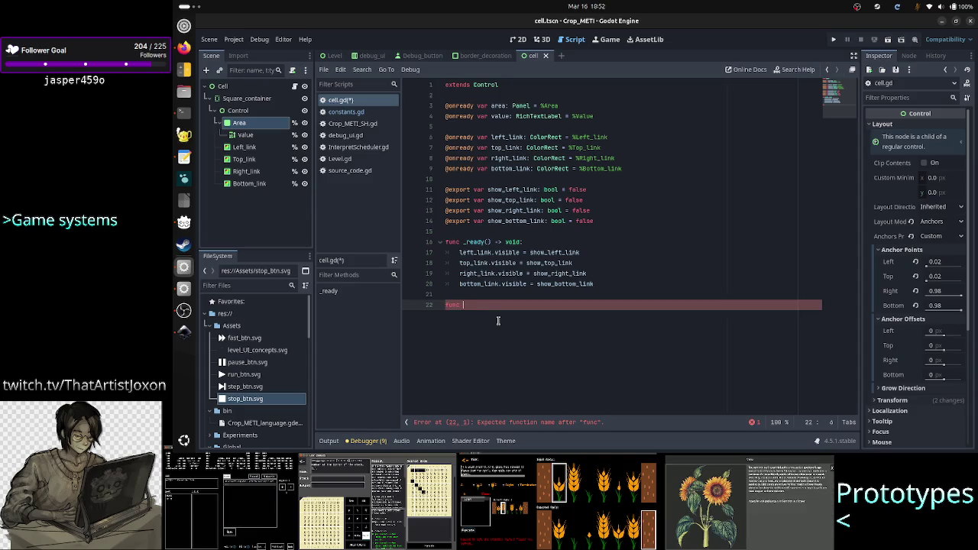
pyautogui.write('igh')
pyautogui.press('BackSpace')
pyautogui.press('BackSpace')
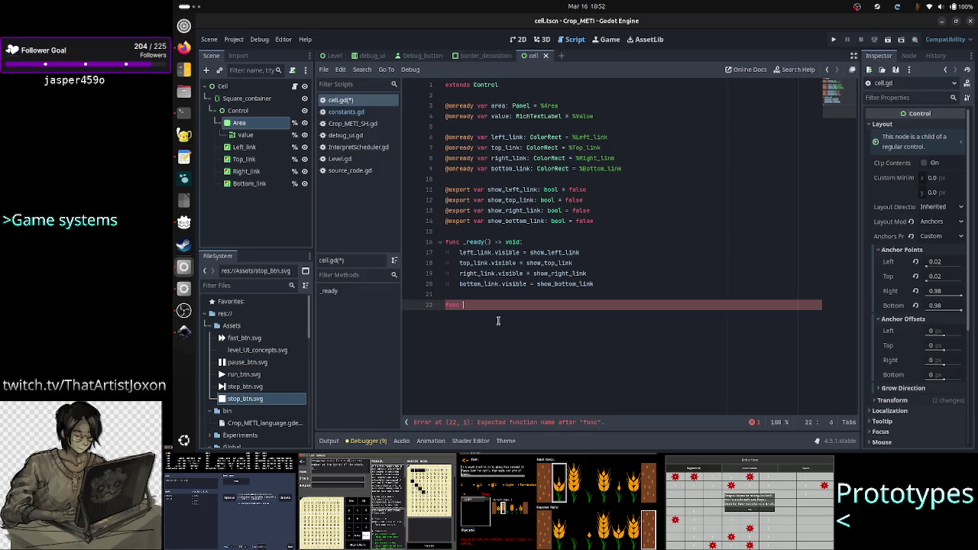
pyautogui.write('mark_a')
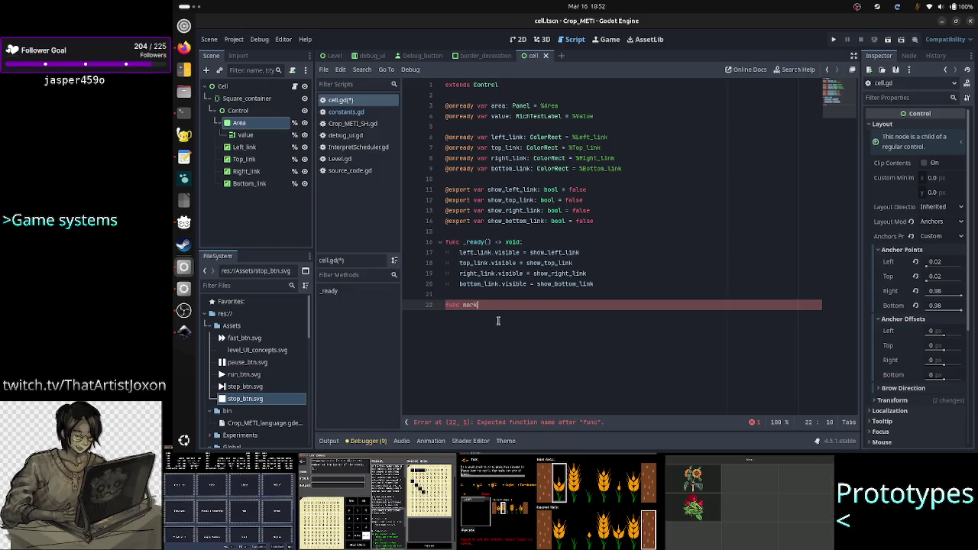
pyautogui.write('s')
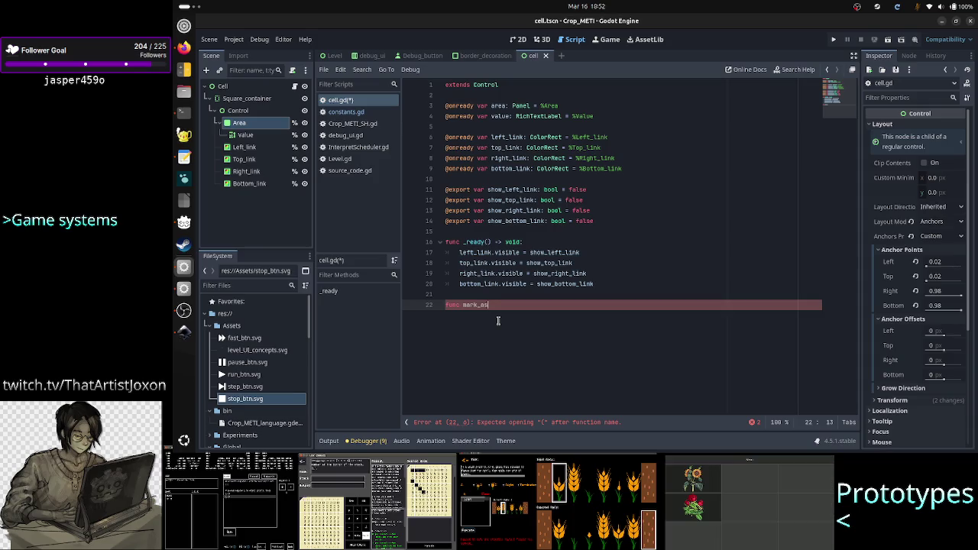
pyautogui.write('_cu')
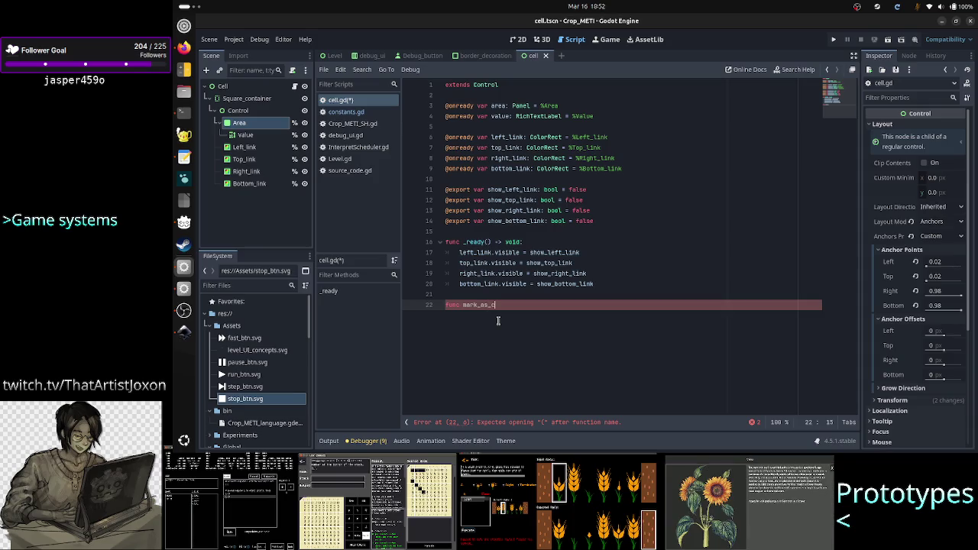
pyautogui.write('rrent_cell')
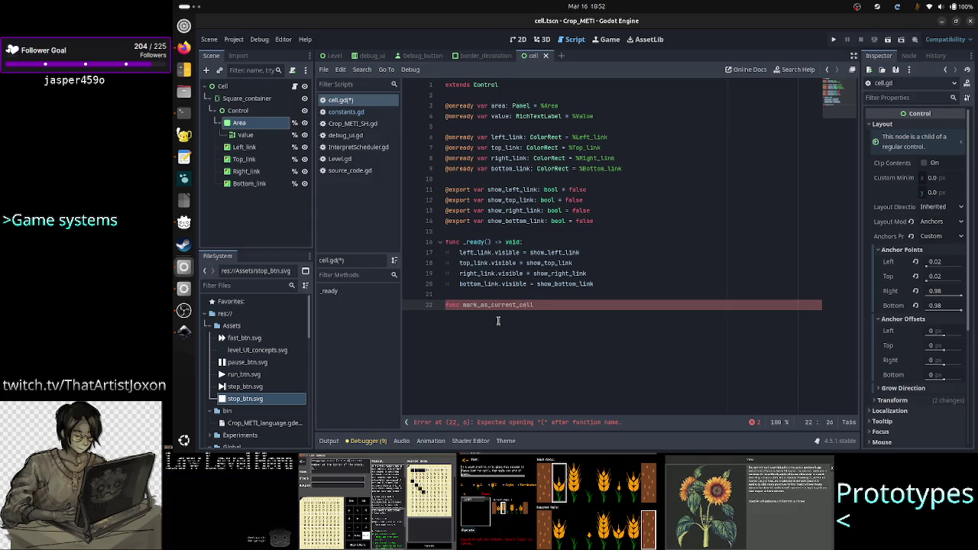
pyautogui.write('() -> ')
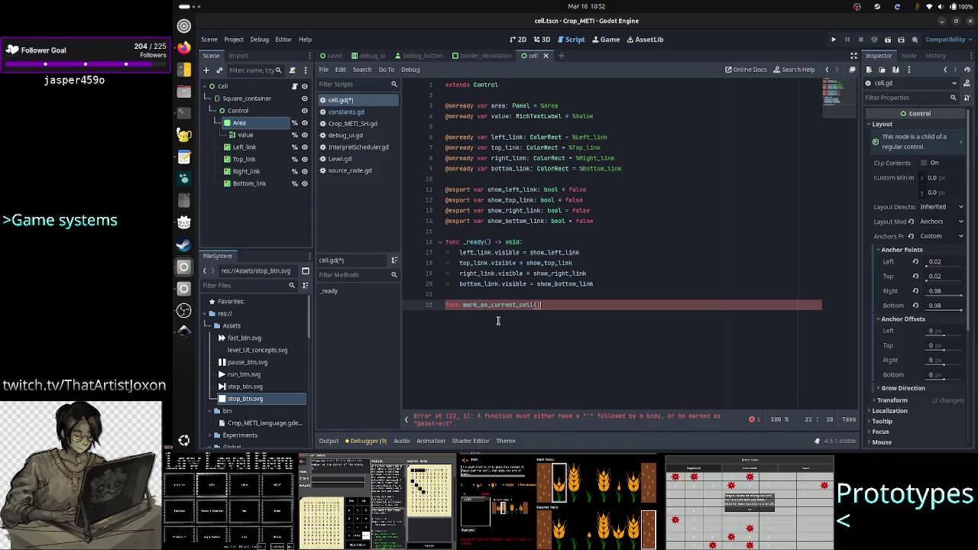
pyautogui.write('void:')
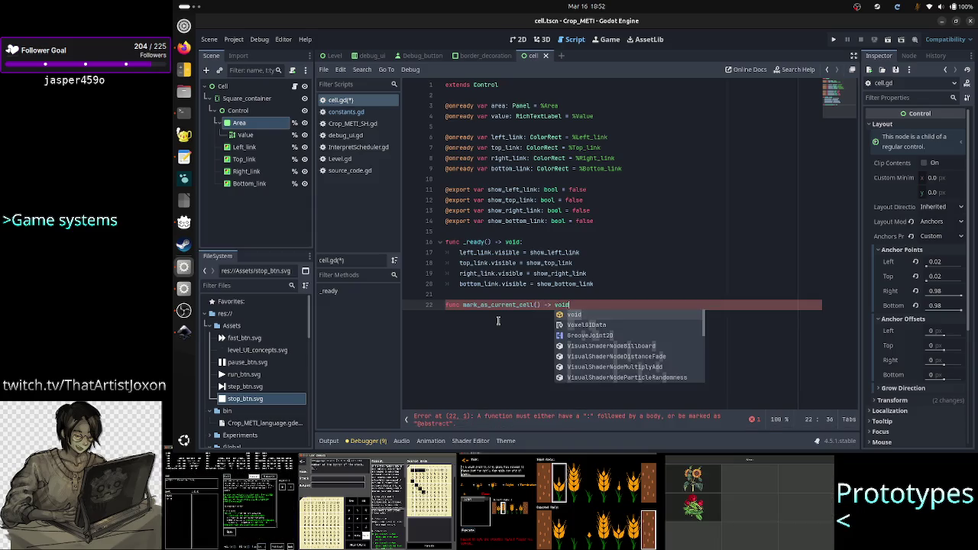
pyautogui.press('Return')
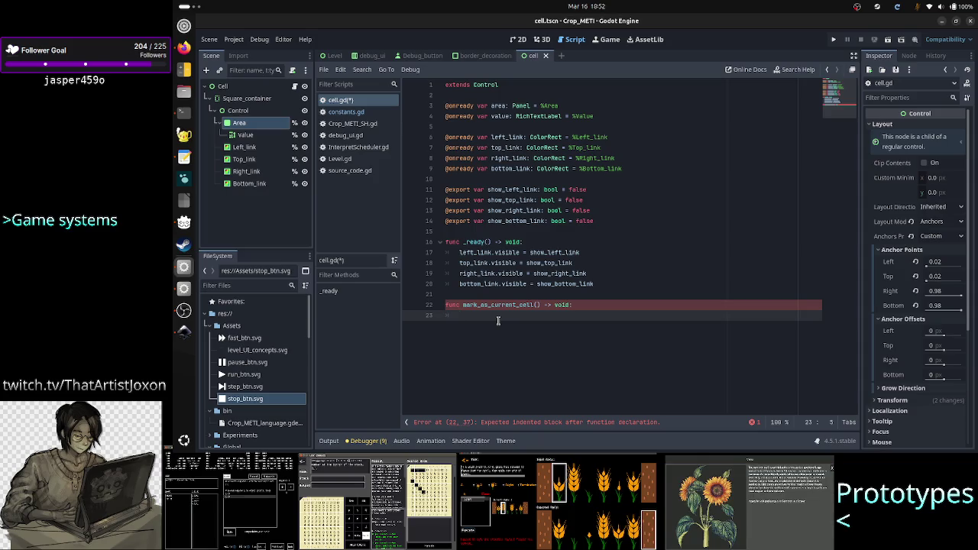
pyautogui.write('rea')
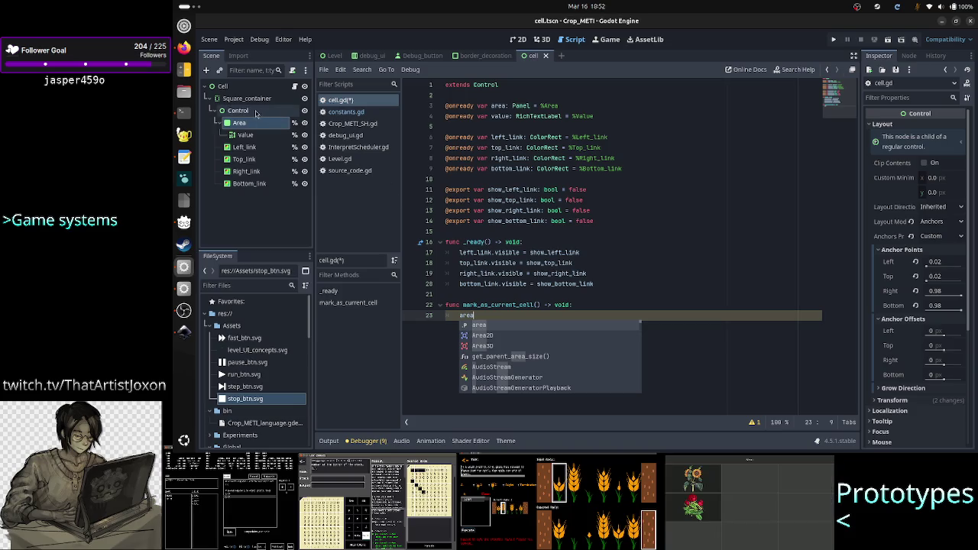
# Check Area's Theme Overrides > Styles panel border, then type area.add_st in mark_as_current_cell
pyautogui.click(255, 135)
pyautogui.click(243, 123)
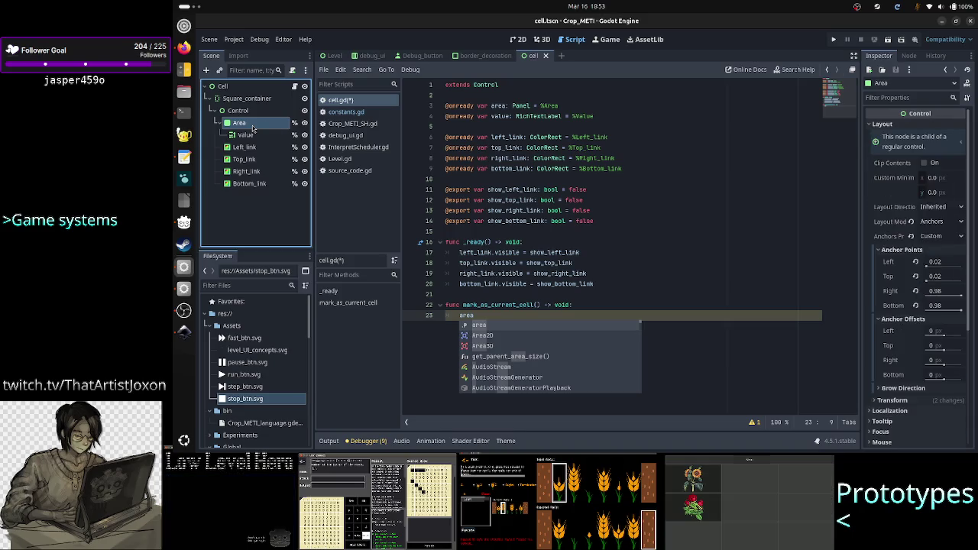
pyautogui.scroll(-5, 910, 321)
pyautogui.click(897, 315)
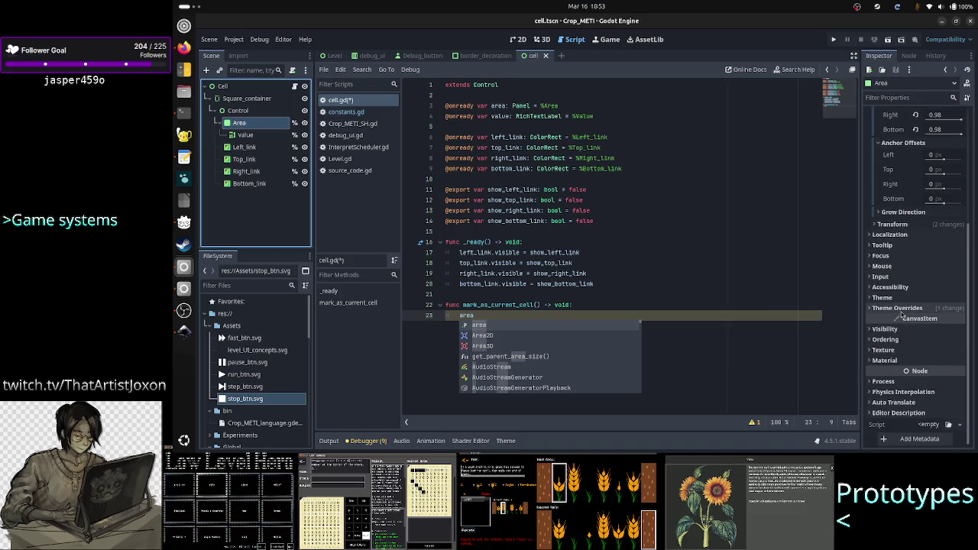
pyautogui.click(898, 319)
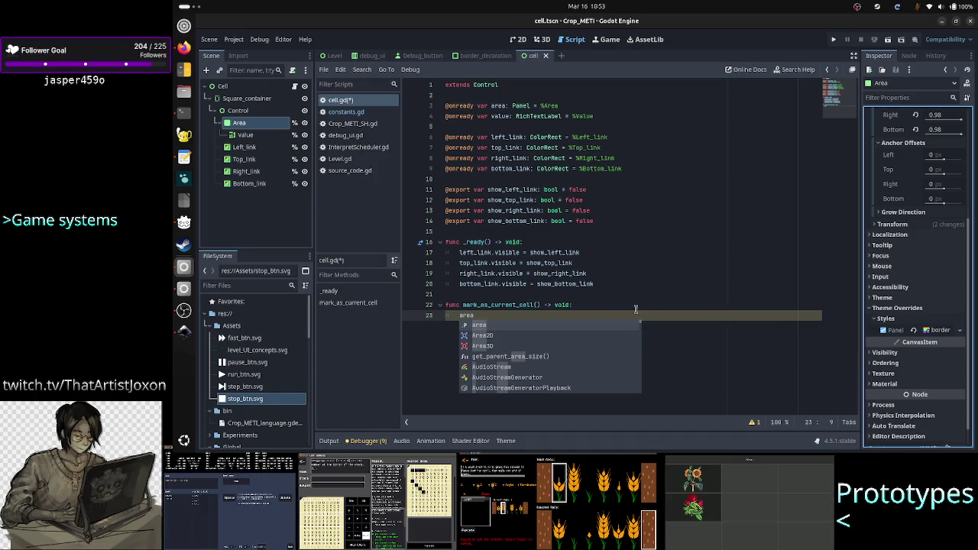
pyautogui.click(577, 314)
pyautogui.write('.add_st')
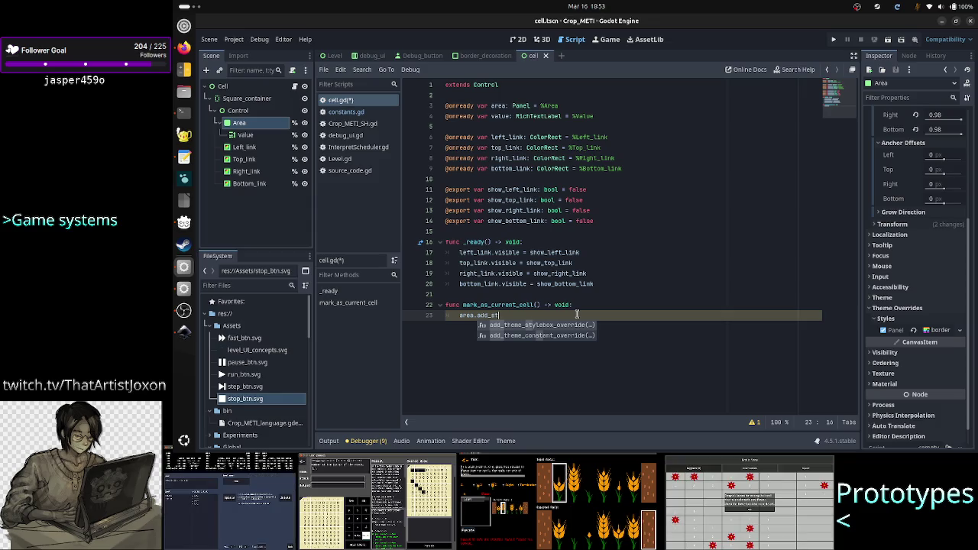
# Write area.add_theme_stylebox_override("panel", ) as the function body line
pyautogui.press('BackSpace')
pyautogui.press('BackSpace')
pyautogui.press('BackSpace')
pyautogui.write('p')
pyautogui.press('BackSpace')
pyautogui.write('ove')
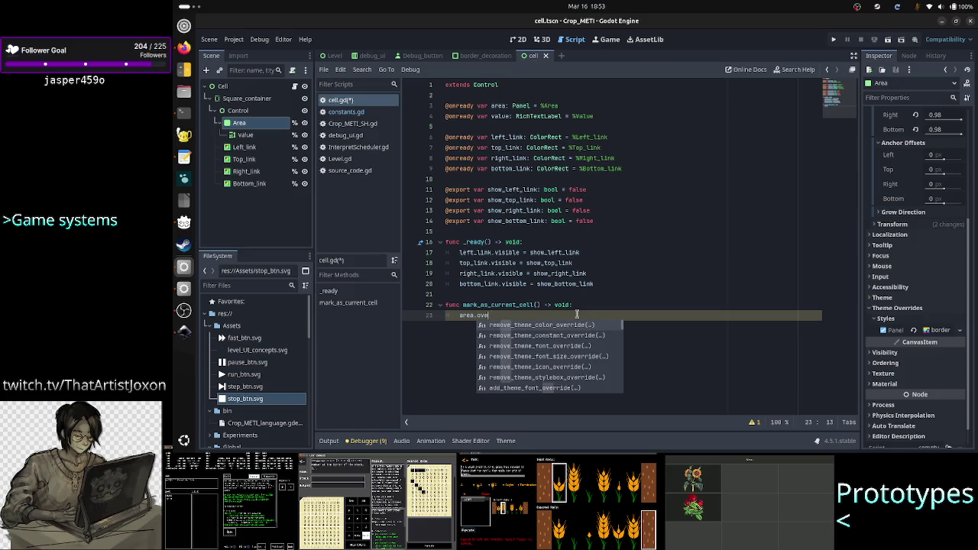
pyautogui.write('rr')
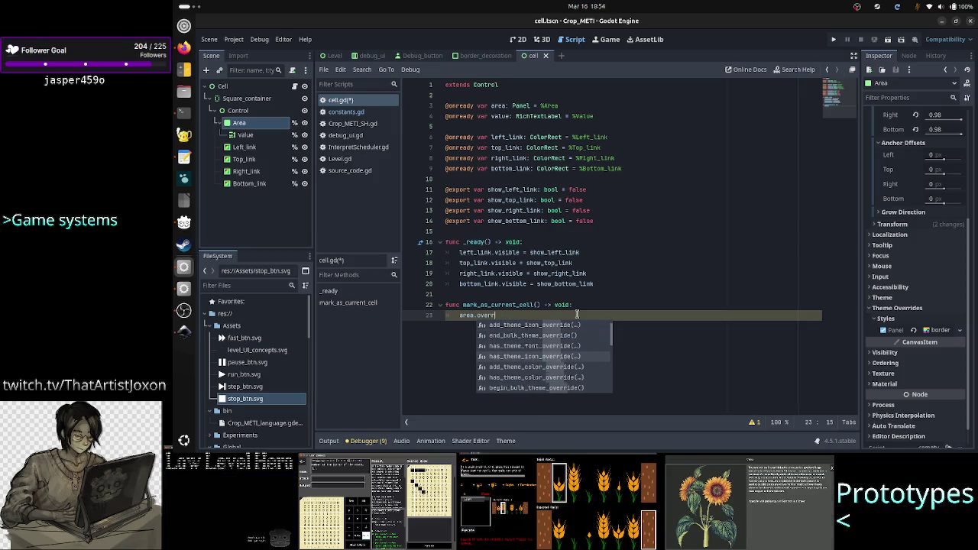
pyautogui.press('Down')
pyautogui.press('Down')
pyautogui.press('Down')
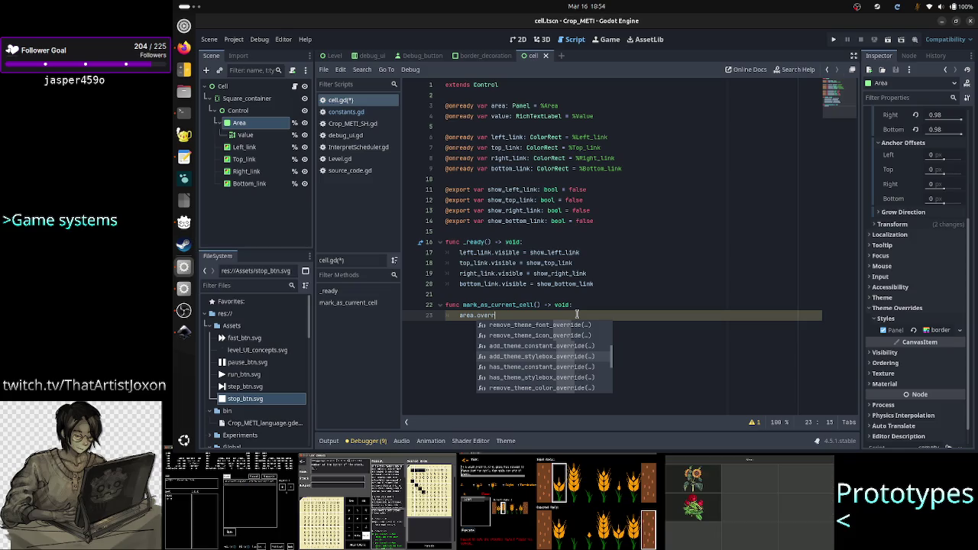
pyautogui.press('Return')
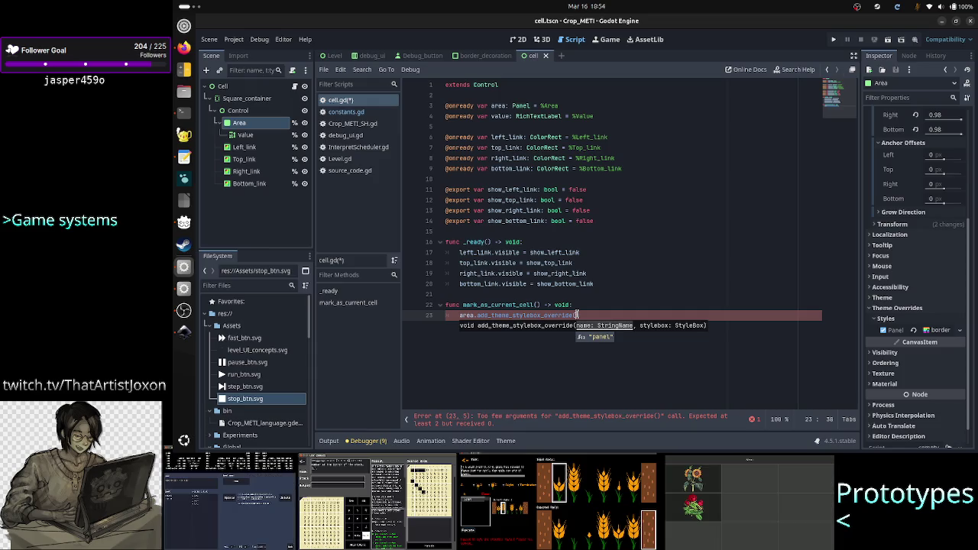
pyautogui.press('Return')
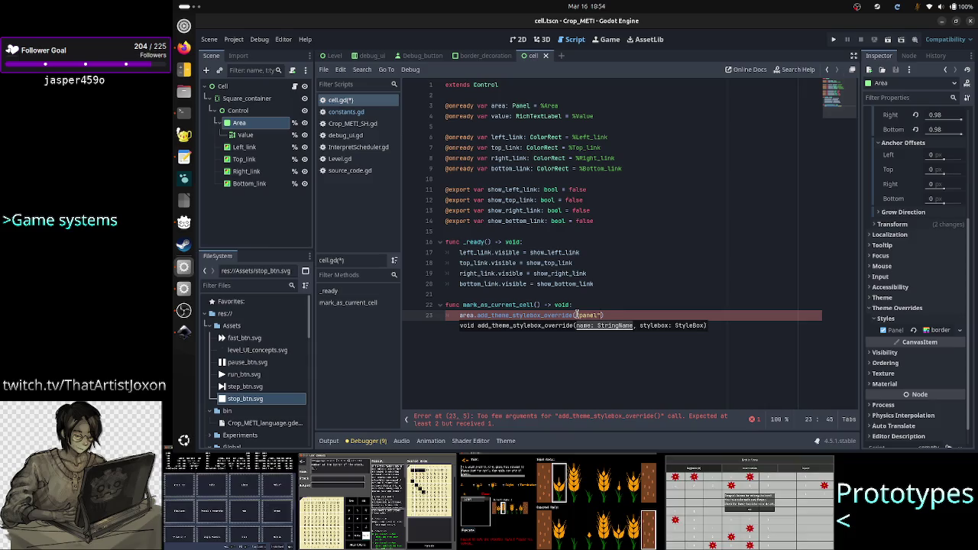
pyautogui.write(',')
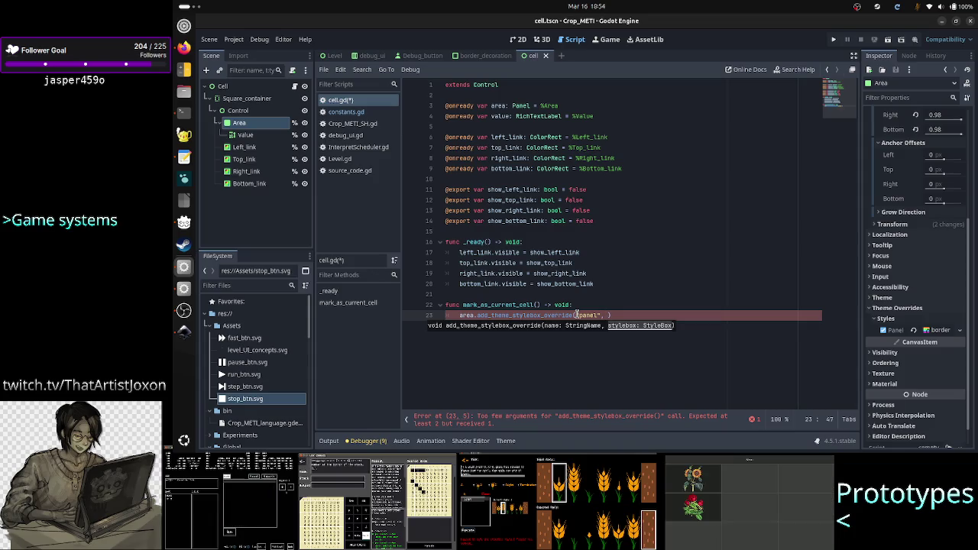
# Comment out the stylebox override line and open a new indented line below it
pyautogui.press('Up')
pyautogui.press('Up')
pyautogui.press('Up')
pyautogui.press('Up')
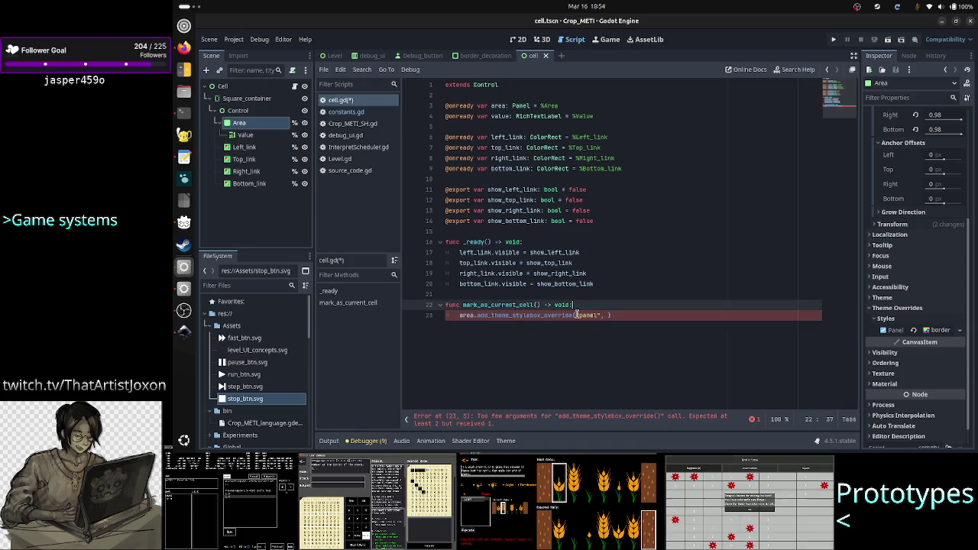
pyautogui.press('Down')
pyautogui.press('Down')
pyautogui.press('Down')
pyautogui.press('Down')
pyautogui.press('Up')
pyautogui.press('Down')
pyautogui.press('Home')
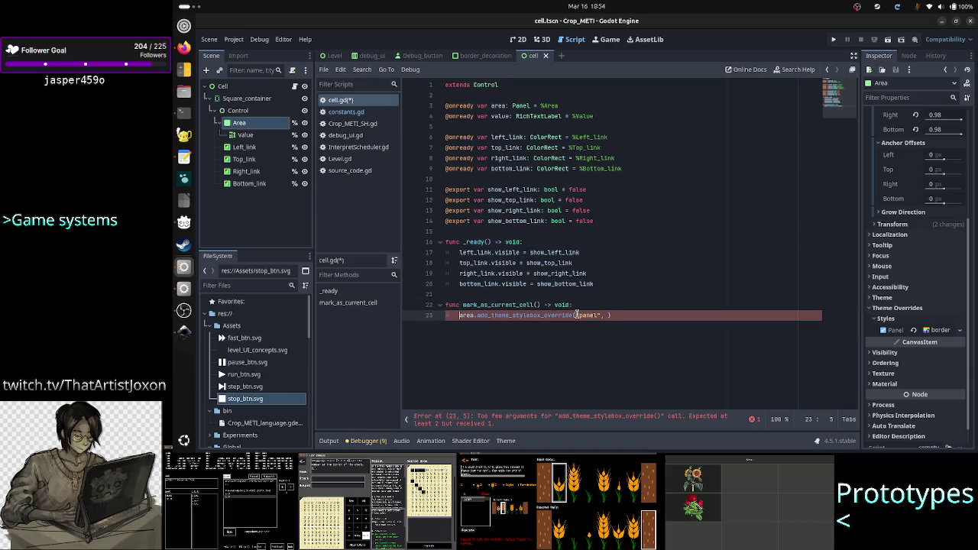
pyautogui.hotkey('ctrl', 'k')
pyautogui.press('End')
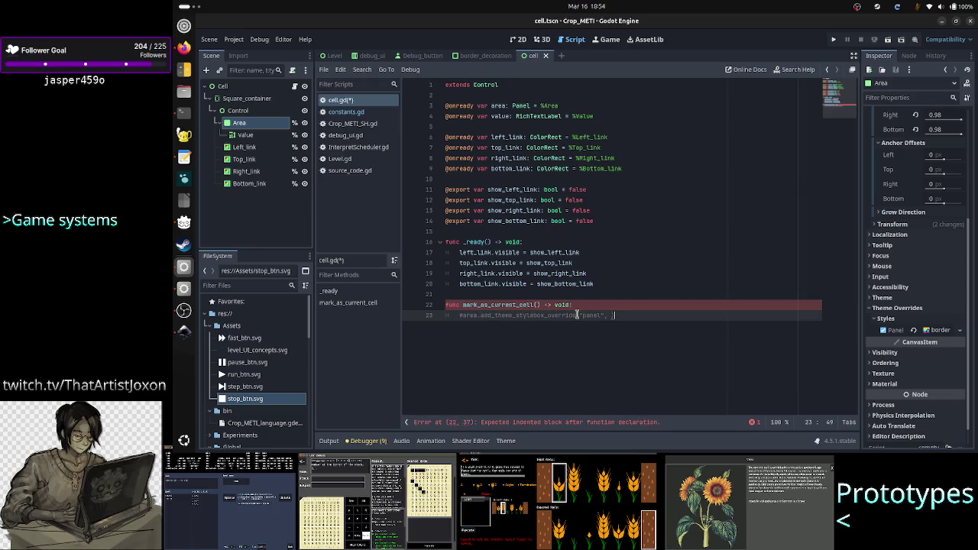
pyautogui.press('Return')
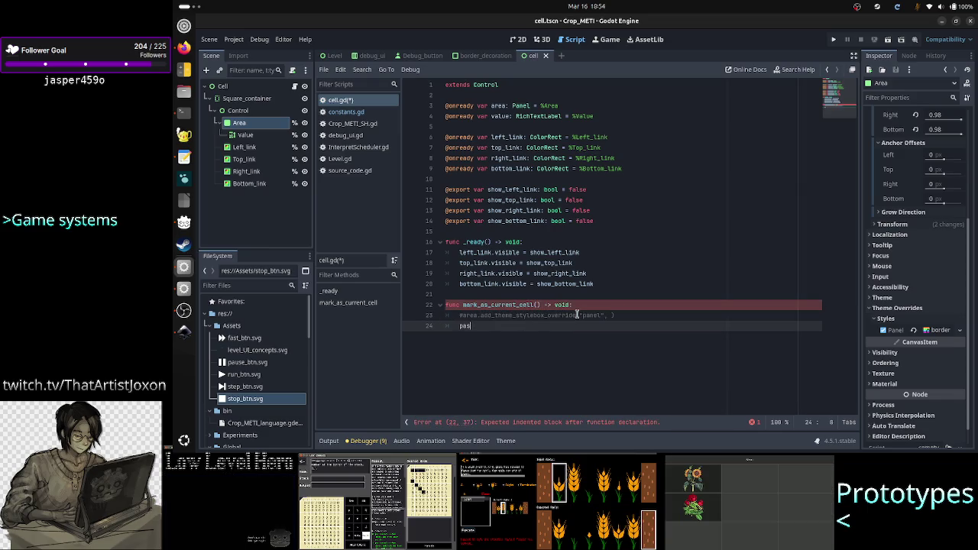